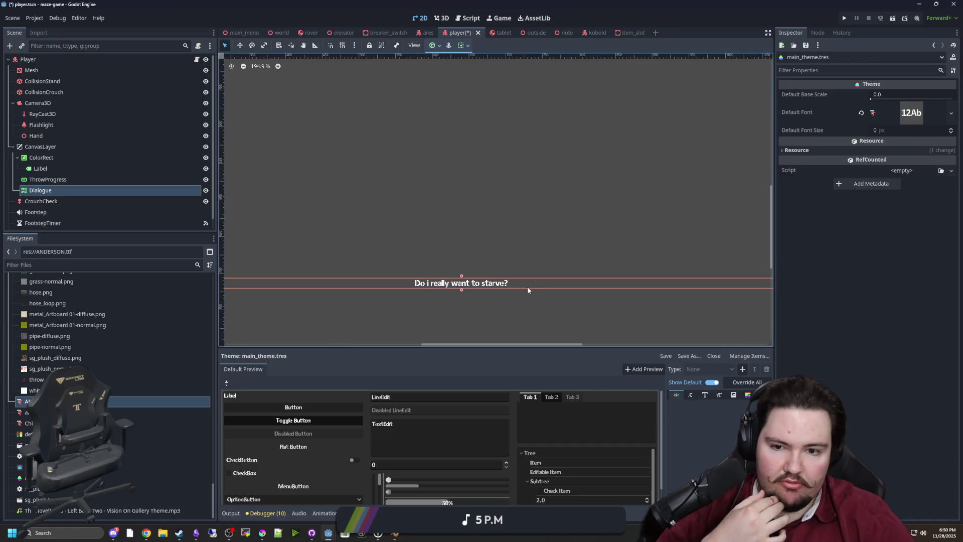
# Select the Dialogue label node in the scene tree.
pyautogui.scroll(4, 484, 299)
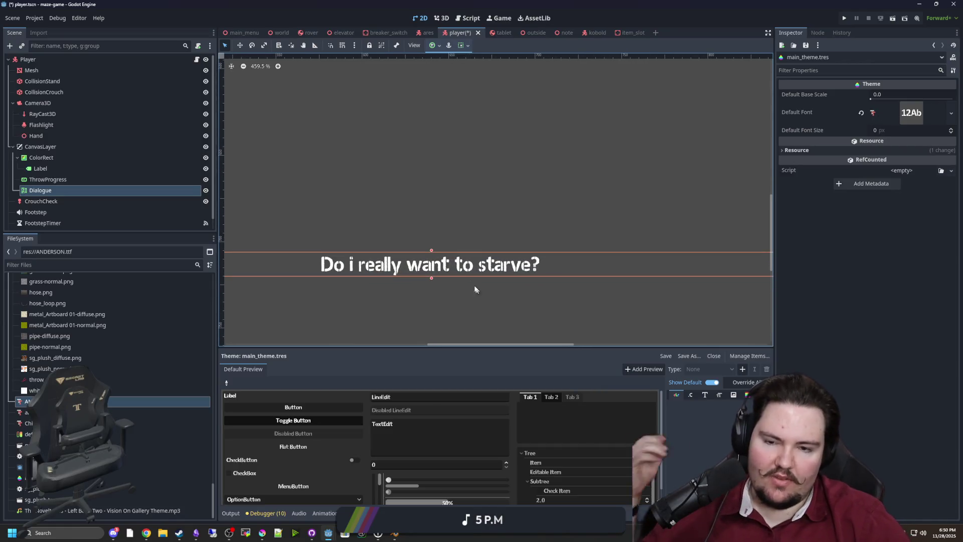
pyautogui.scroll(-5, 465, 278)
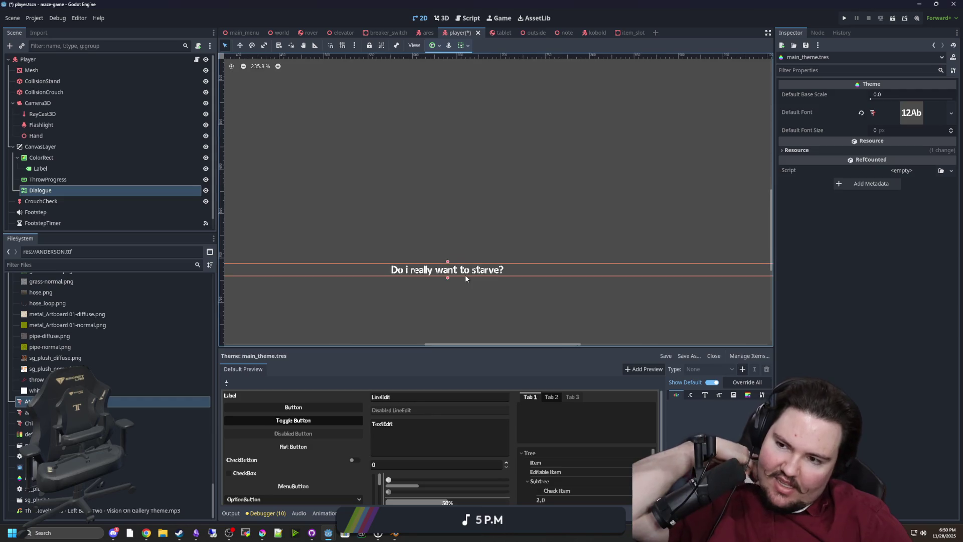
pyautogui.scroll(-2, 465, 276)
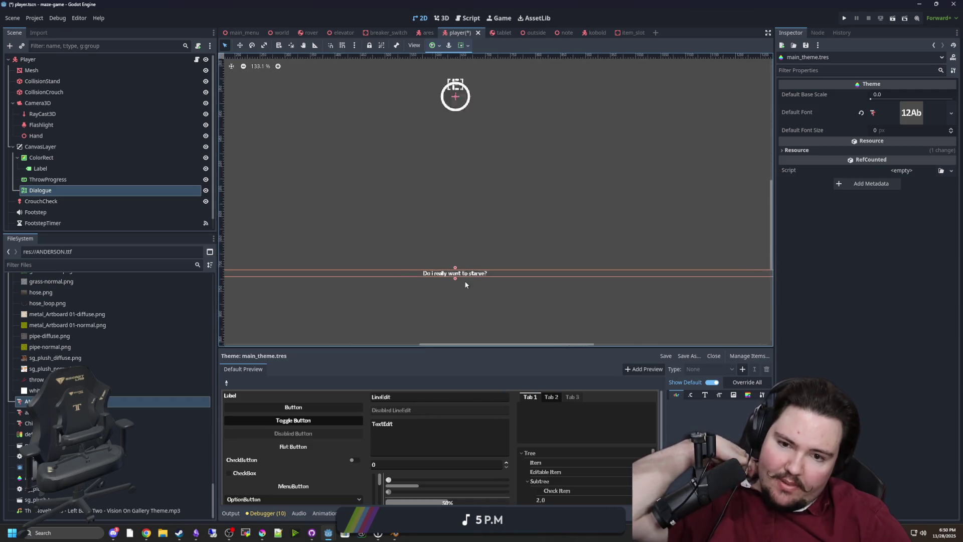
pyautogui.click(45, 180)
pyautogui.click(44, 190)
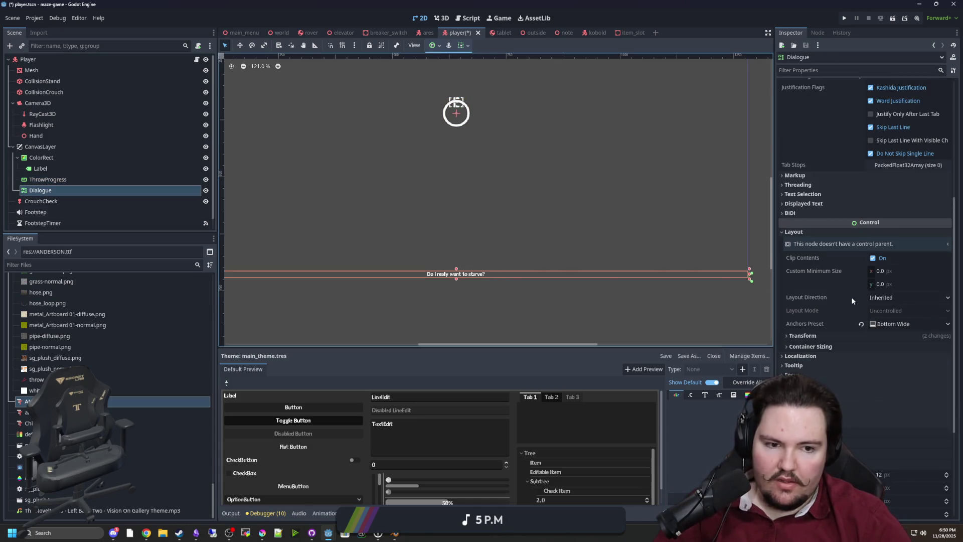
# Clear the Dialogue text, undo to restore 'Do i really want to starve?', then open player.gd.
pyautogui.scroll(5, 852, 300)
pyautogui.scroll(2, 524, 274)
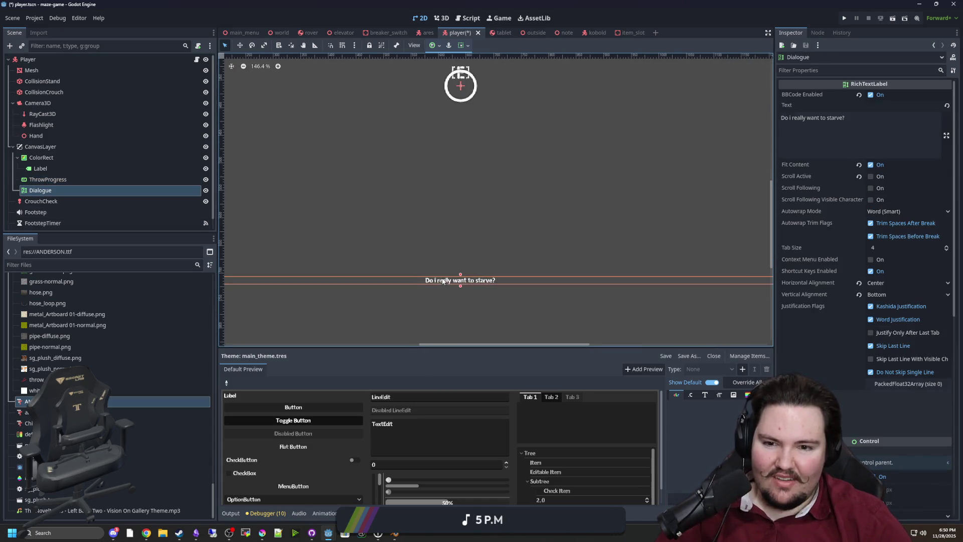
pyautogui.click(873, 114)
pyautogui.hotkey('ctrl', 'a')
pyautogui.press('BackSpace')
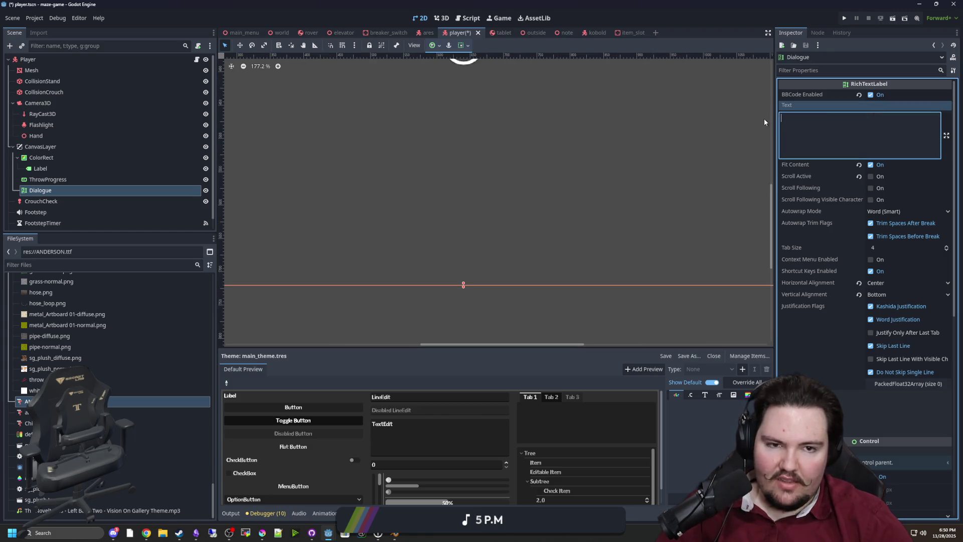
pyautogui.scroll(-5, 431, 265)
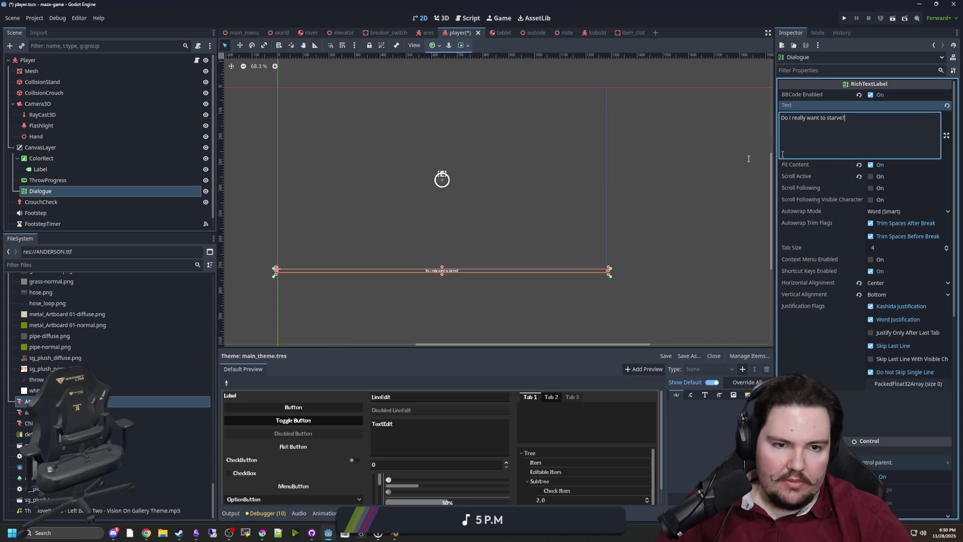
pyautogui.hotkey('ctrl', 'z')
pyautogui.click(198, 60)
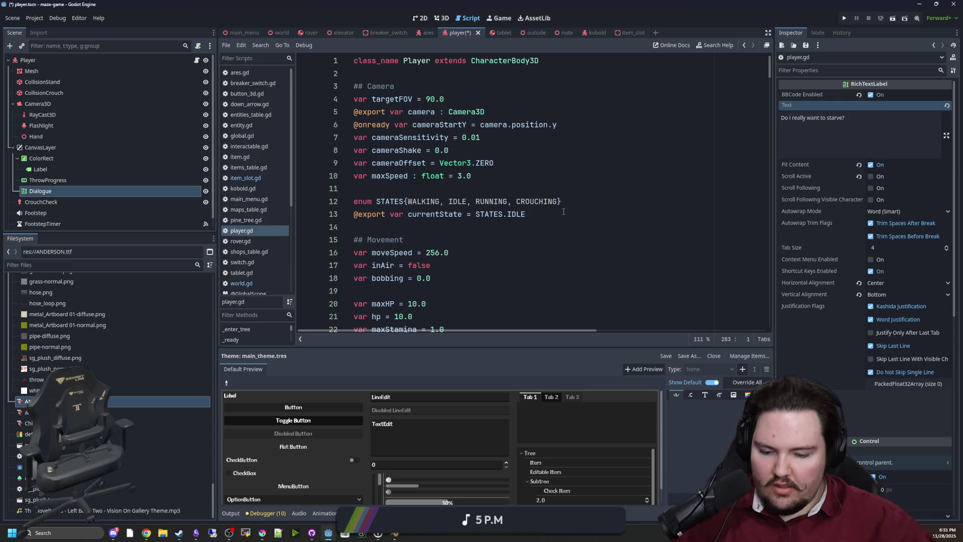
pyautogui.scroll(-15, 563, 211)
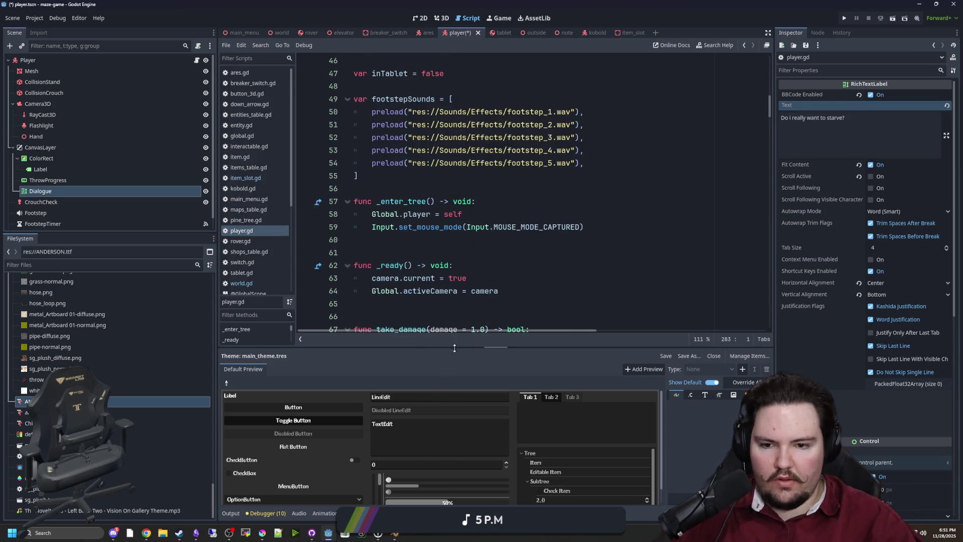
# Below take_damage, declare func speak(text : String): with an empty body line.
pyautogui.moveTo(454, 347); pyautogui.dragTo(455, 389)
pyautogui.scroll(-5, 406, 210)
pyautogui.click(382, 251)
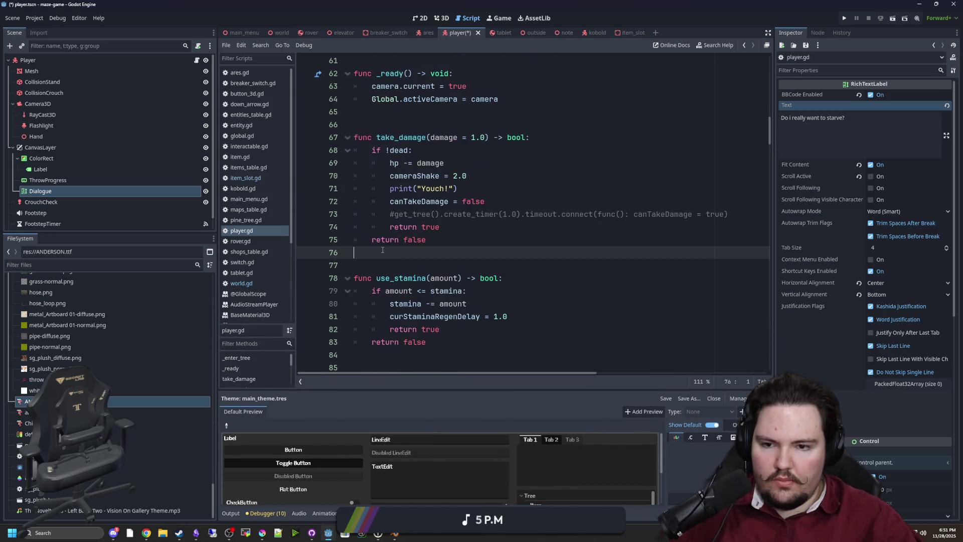
pyautogui.press('Return')
pyautogui.press('Return')
pyautogui.press('Return')
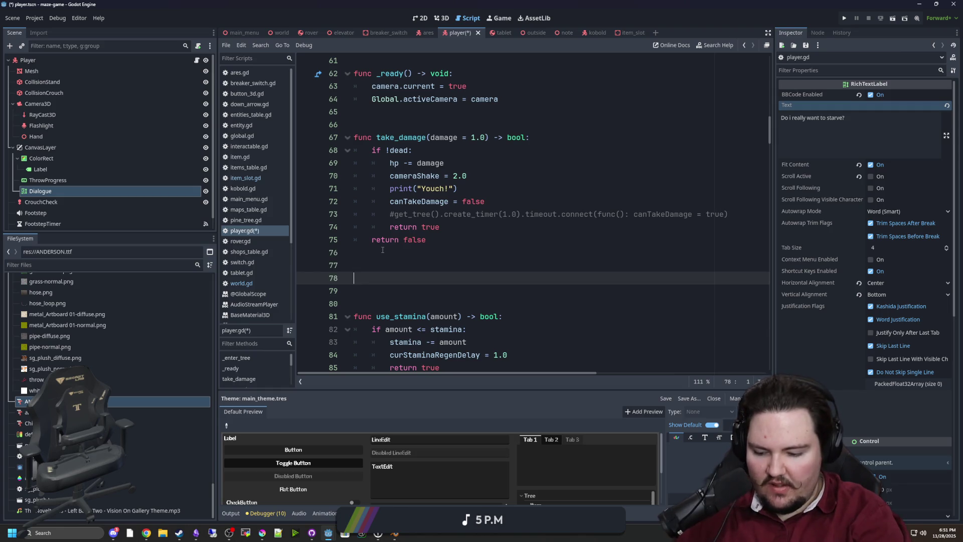
pyautogui.press('BackSpace')
pyautogui.press('BackSpace')
pyautogui.press('BackSpace')
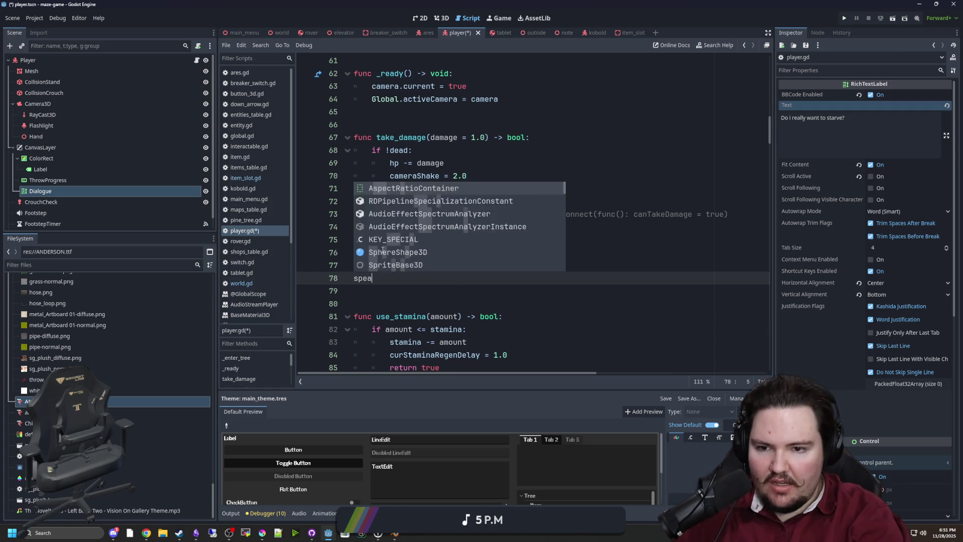
pyautogui.write('func')
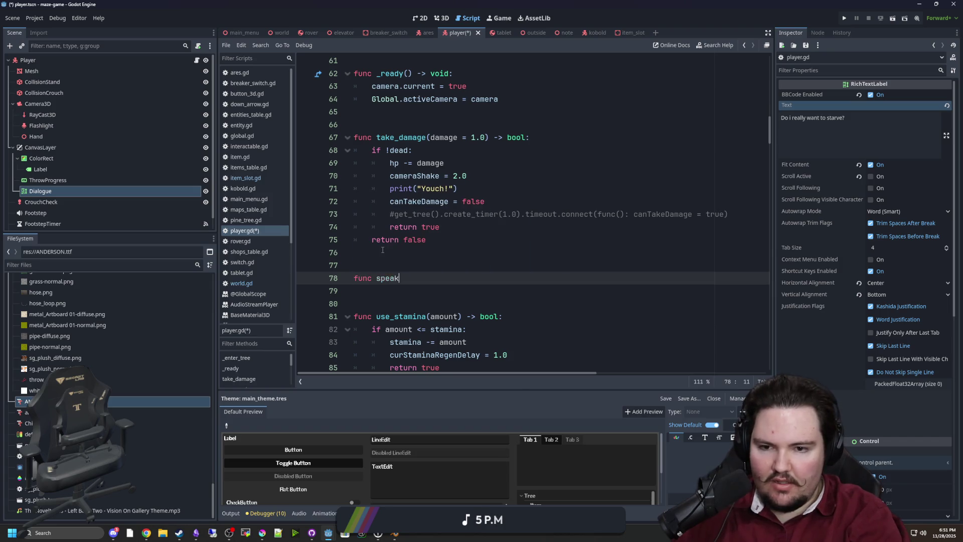
pyautogui.press('Return')
pyautogui.press('Up')
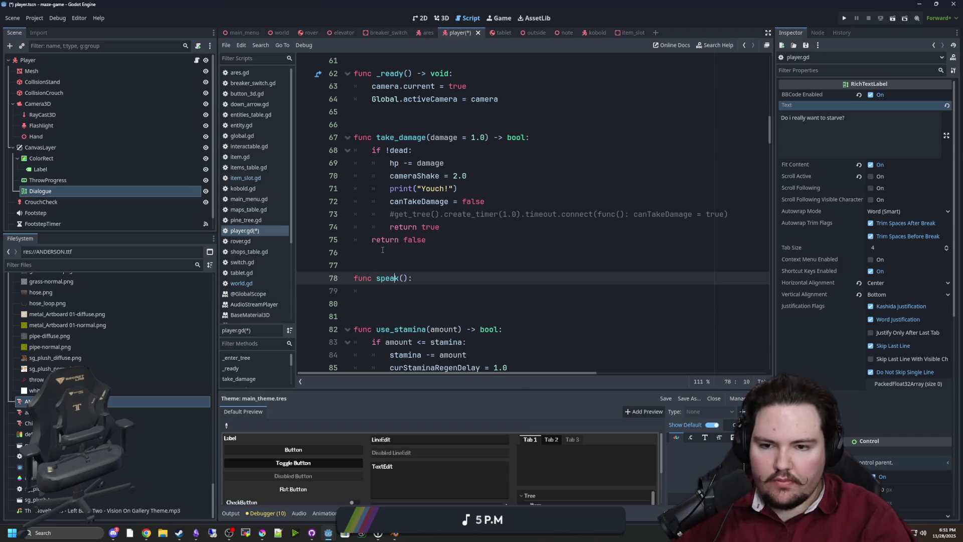
pyautogui.press('Right')
pyautogui.press('Right')
pyautogui.write('te')
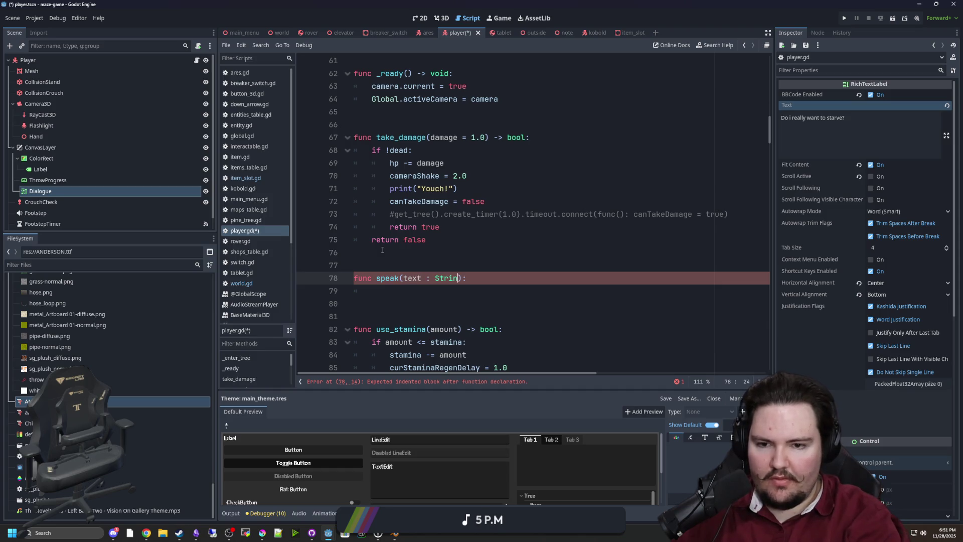
pyautogui.write('g')
pyautogui.press('Escape')
pyautogui.press('Down')
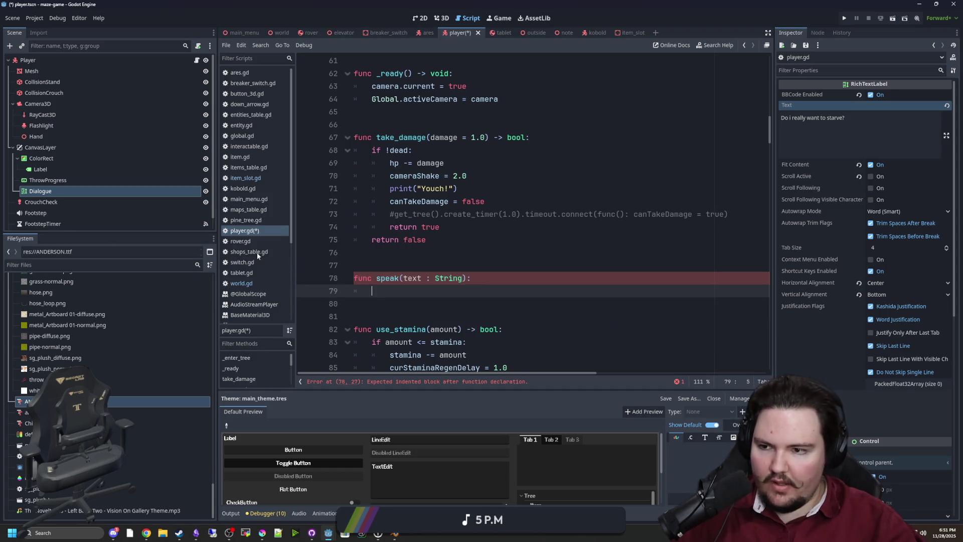
# Drag in the Dialogue node path and set its .text = text.
pyautogui.moveTo(41, 191)
pyautogui.mouseDown()
pyautogui.moveTo(436, 295)
pyautogui.moveTo(468, 292)
pyautogui.mouseUp()
pyautogui.write('.text = text')
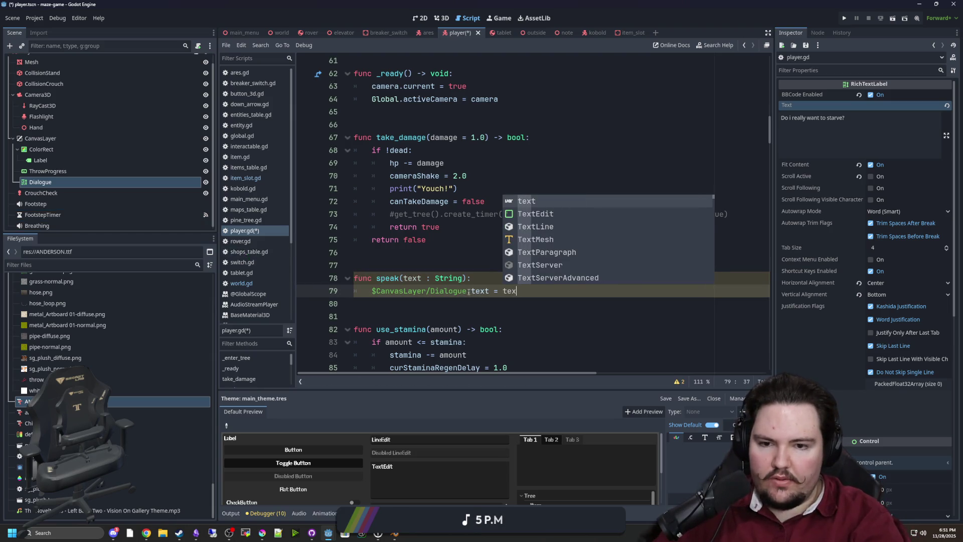
pyautogui.click(468, 291)
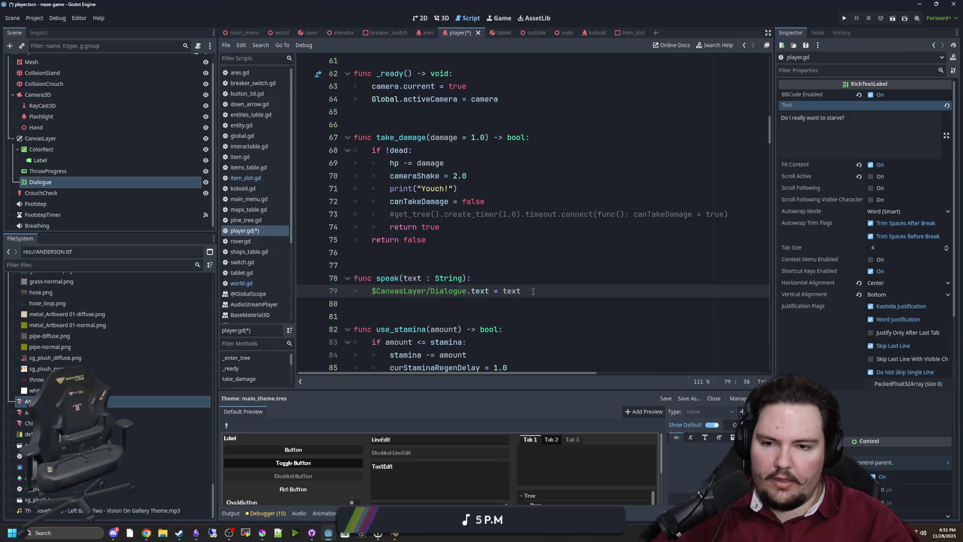
pyautogui.press('Return')
# Add a second line setting the Dialogue label's visible_ratio to 0.0.
pyautogui.moveTo(468, 291); pyautogui.dragTo(371, 291)
pyautogui.hotkey('ctrl', 'c')
pyautogui.click(382, 306)
pyautogui.hotkey('ctrl', 'v')
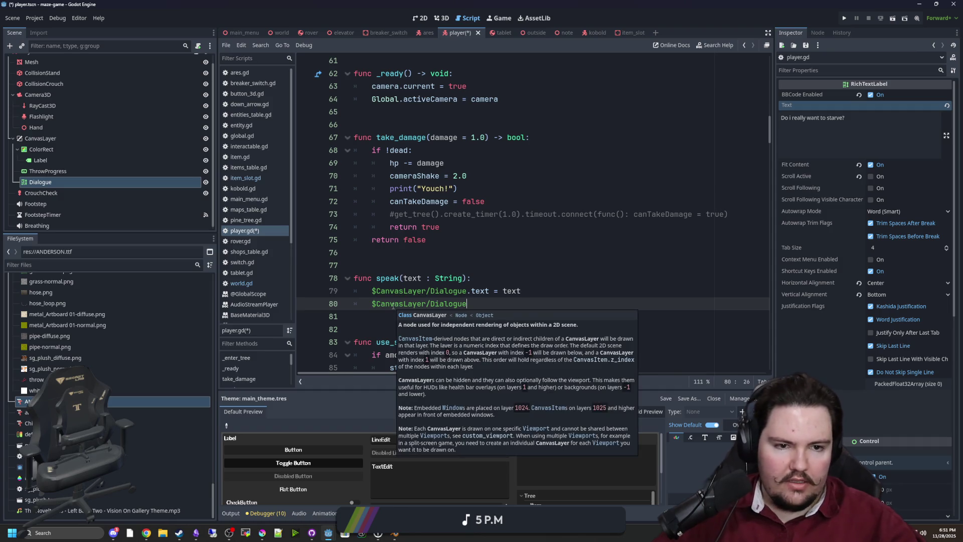
pyautogui.scroll(-5, 833, 284)
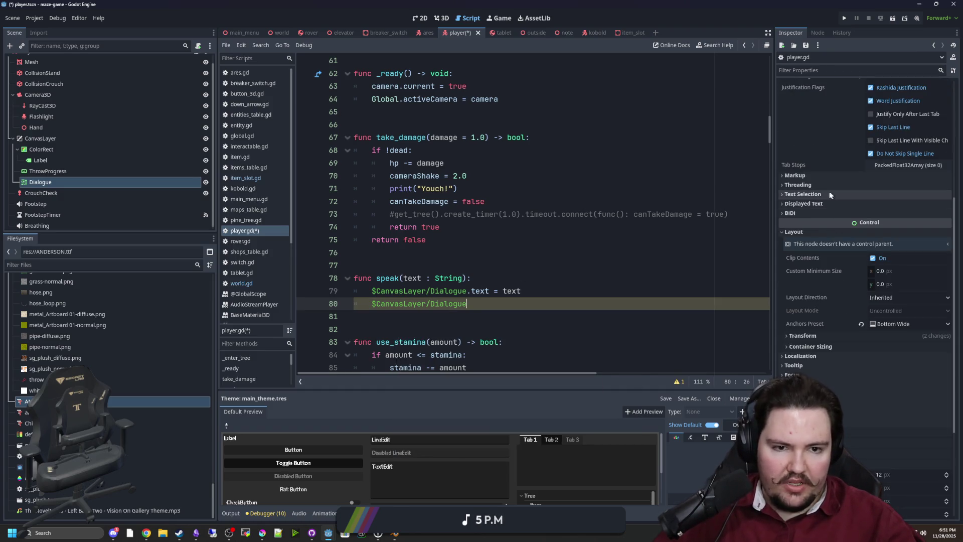
pyautogui.click(819, 203)
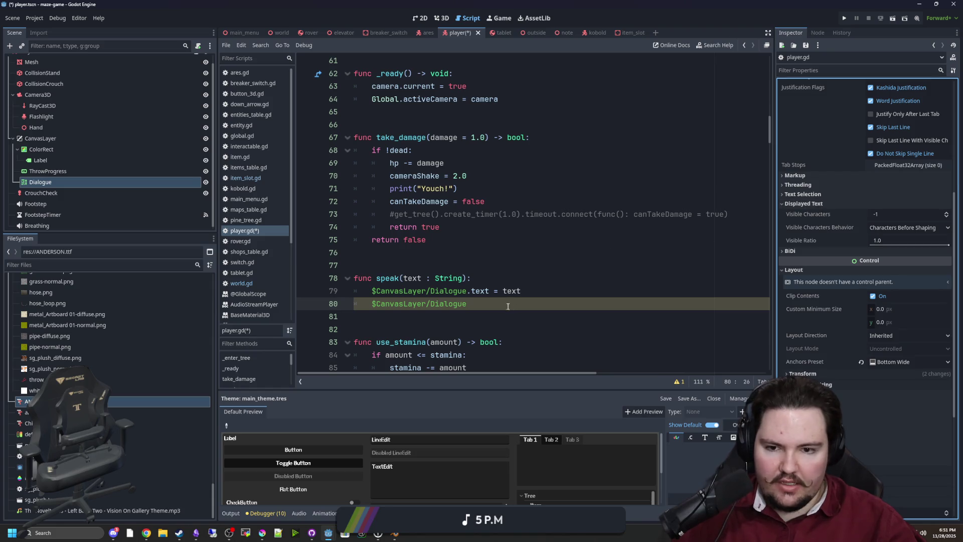
pyautogui.write('.v')
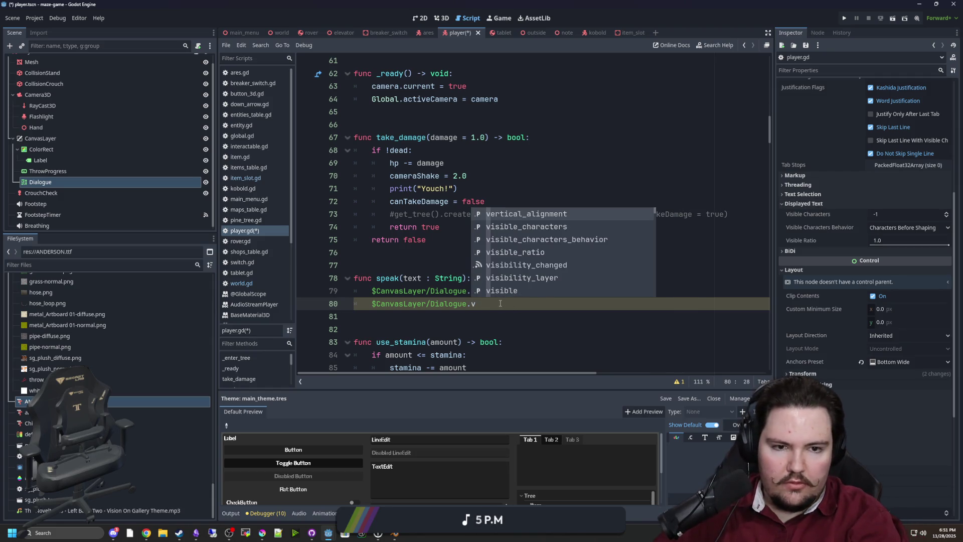
pyautogui.write('is')
pyautogui.press('Down')
pyautogui.press('Down')
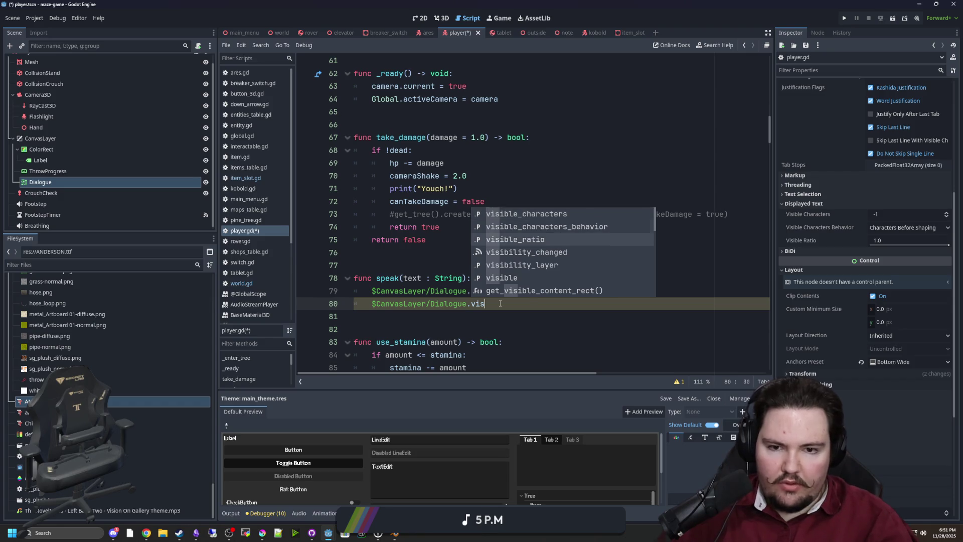
pyautogui.press('Return')
pyautogui.write('.0')
pyautogui.click(533, 271)
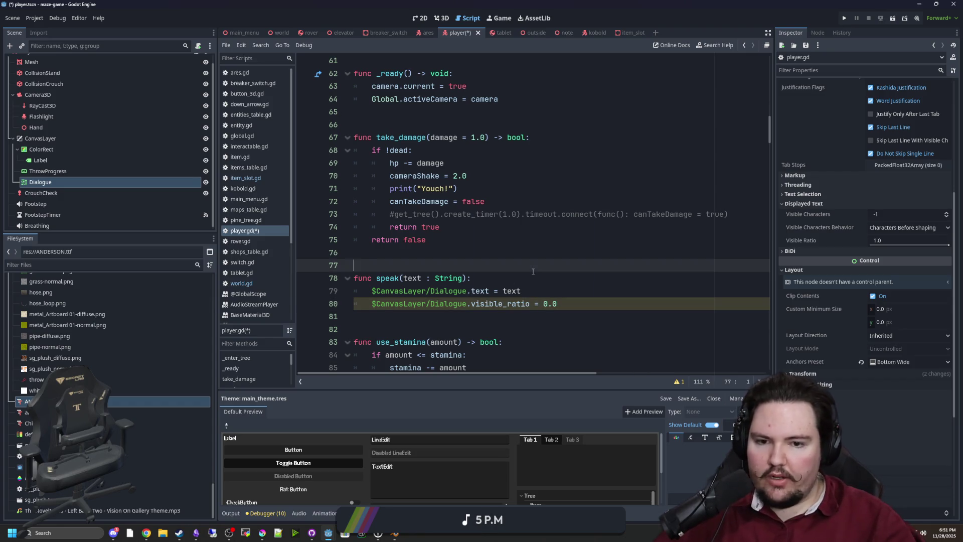
pyautogui.click(576, 305)
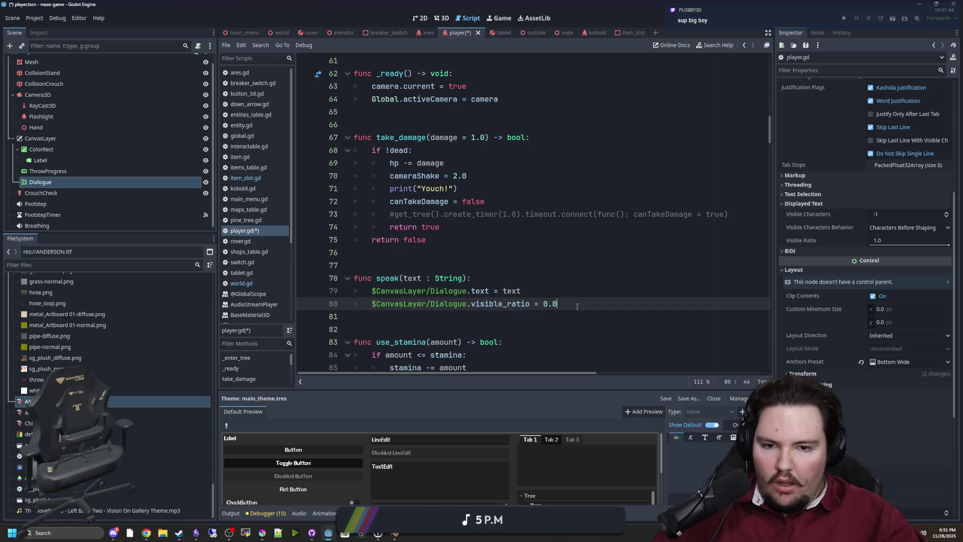
# Create a tween and start a tween_property call on the Dialogue node path.
pyautogui.press('Return')
pyautogui.press('Return')
pyautogui.write('var tween = create_tween()')
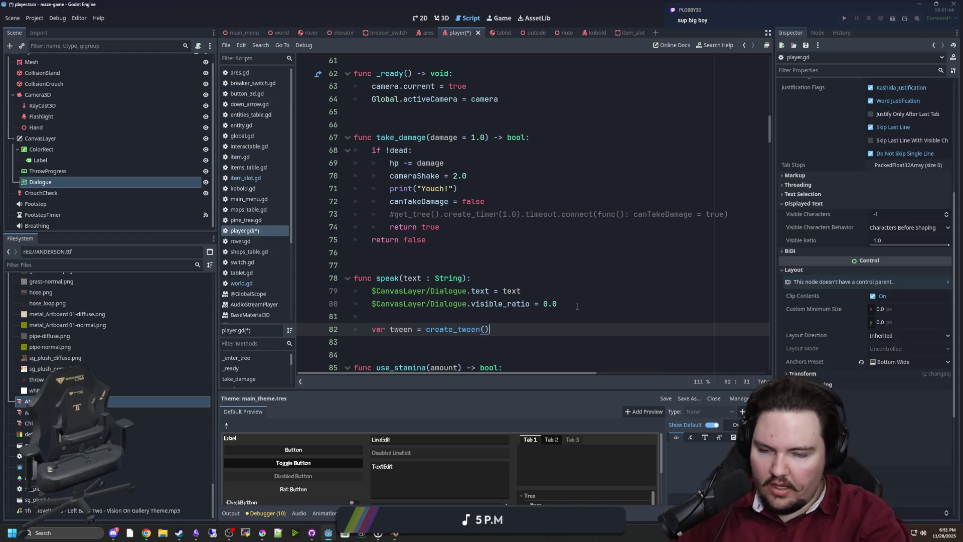
pyautogui.press('Return')
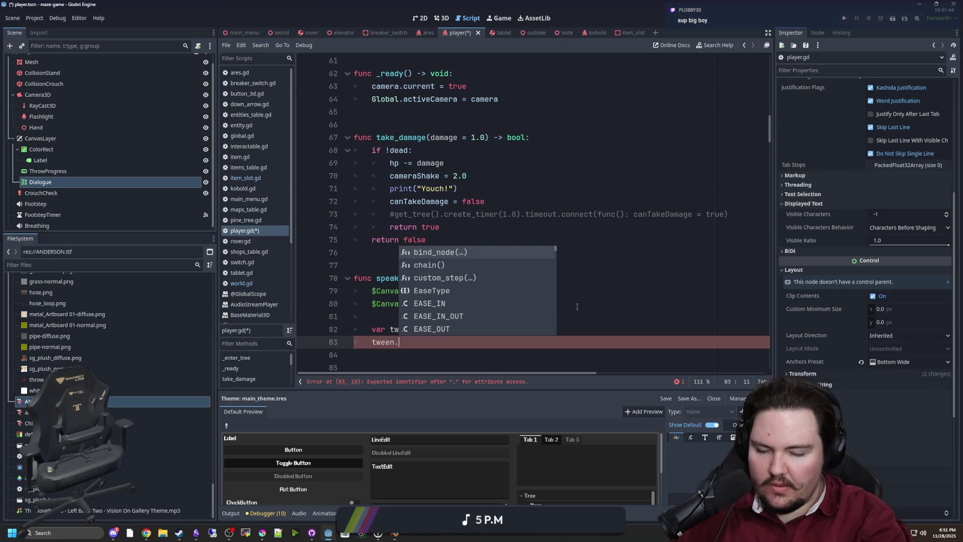
pyautogui.write('tween')
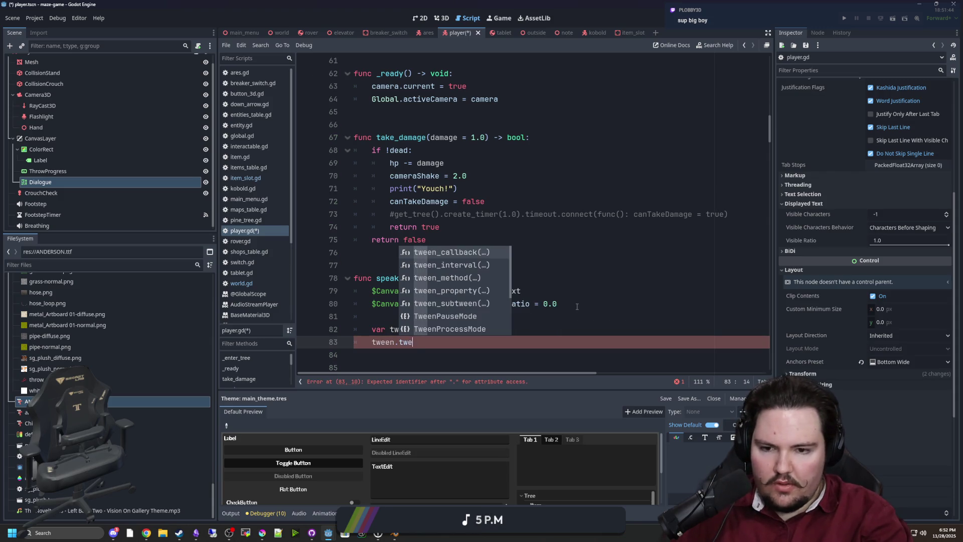
pyautogui.press('Return')
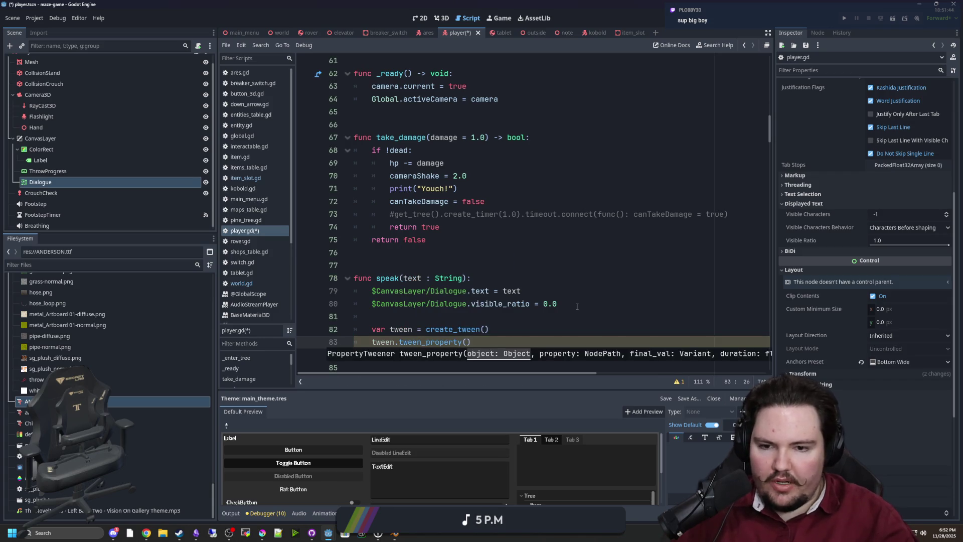
pyautogui.click(464, 304)
pyautogui.moveTo(465, 304); pyautogui.dragTo(372, 304)
pyautogui.hotkey('ctrl', 'c')
pyautogui.click(468, 341)
pyautogui.hotkey('ctrl', 'v')
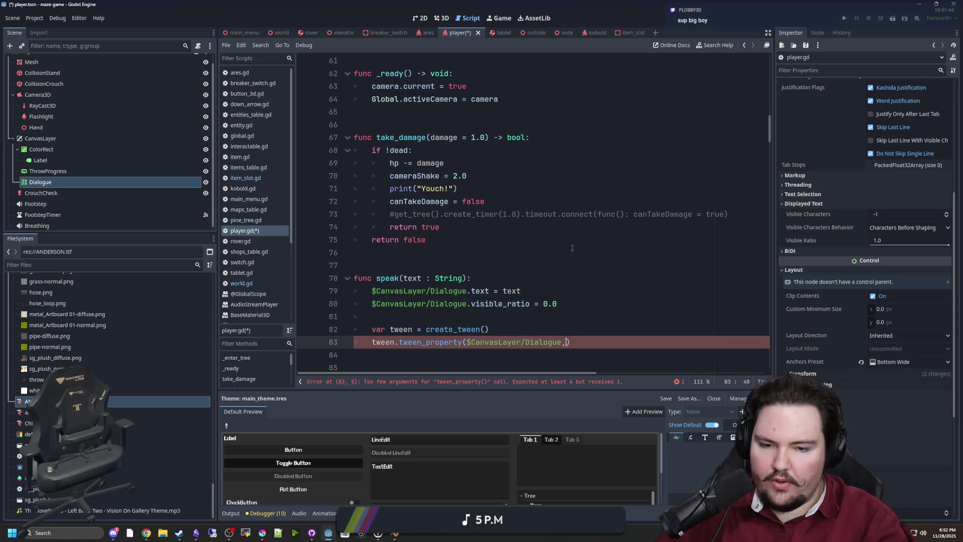
pyautogui.write(', "')
# Fill tween_property with "visible_ratio" and the target value 1.0.
pyautogui.doubleClick(495, 304)
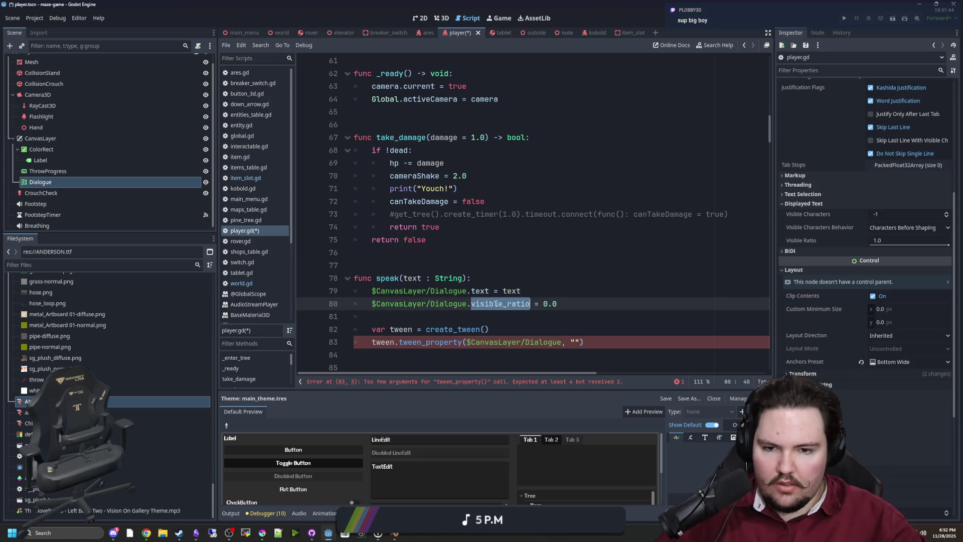
pyautogui.hotkey('ctrl', 'c')
pyautogui.click(575, 343)
pyautogui.hotkey('ctrl', 'v')
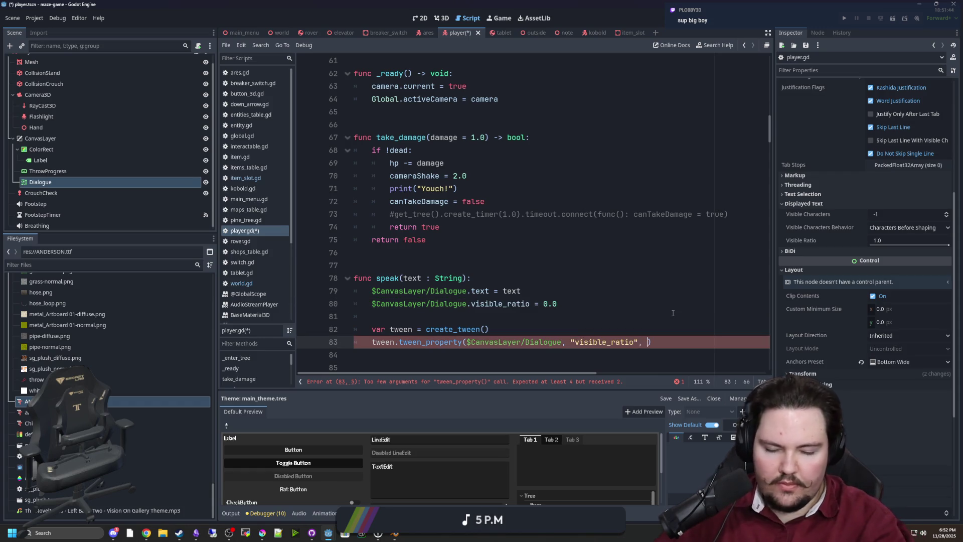
pyautogui.write('", 1.0')
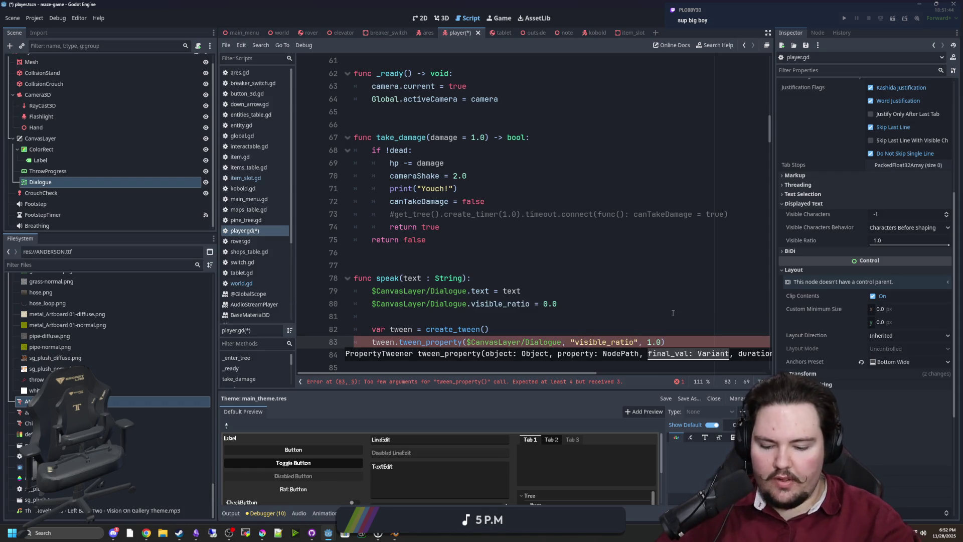
pyautogui.write(',')
pyautogui.click(619, 319)
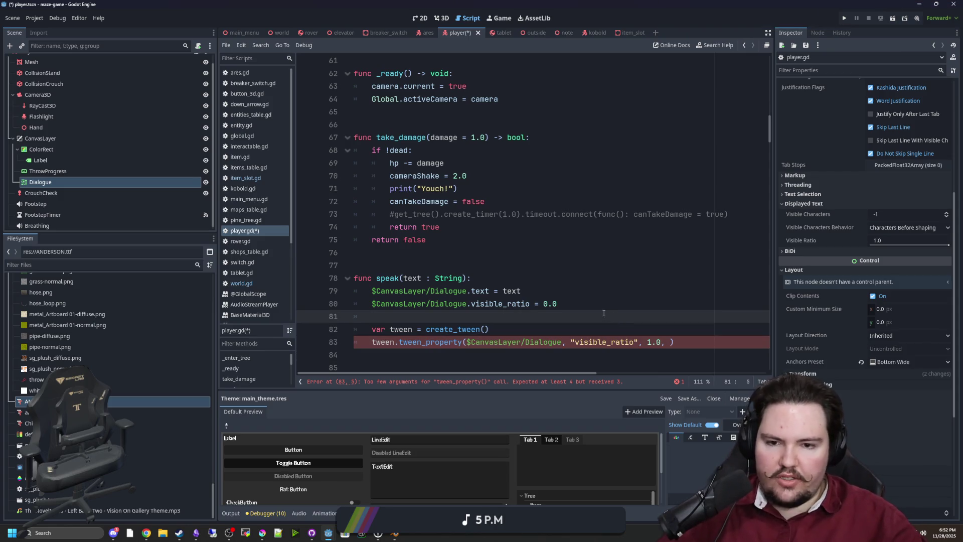
pyautogui.scroll(-1, 607, 308)
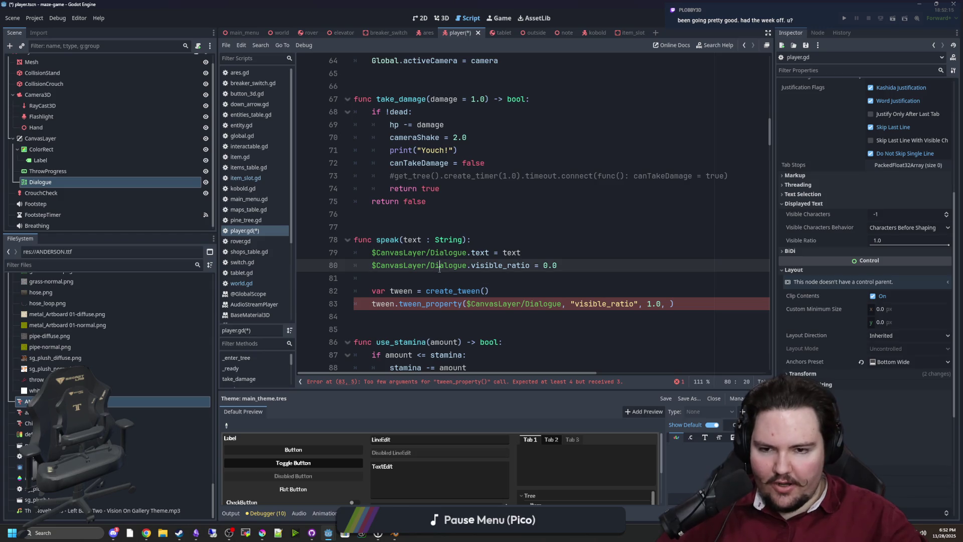
# Insert blank lines on line 81 above the tween code in speak().
pyautogui.moveTo(470, 272)
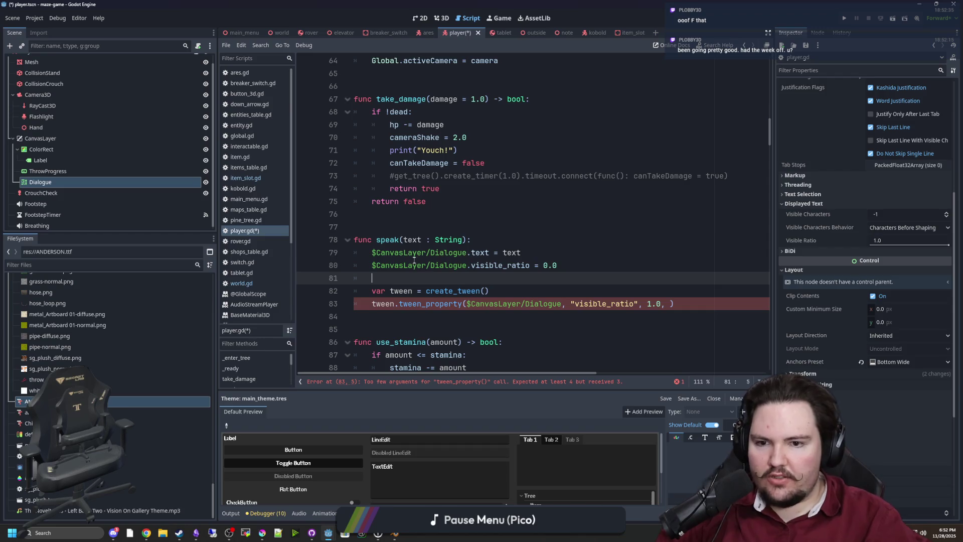
pyautogui.click(670, 304)
pyautogui.click(393, 265)
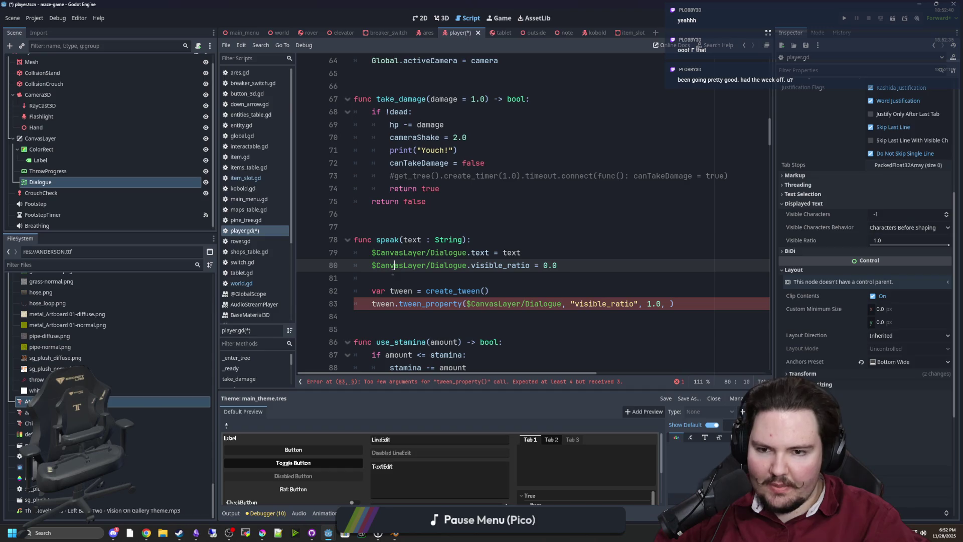
pyautogui.click(393, 275)
pyautogui.press('Return')
pyautogui.press('Return')
pyautogui.click(423, 290)
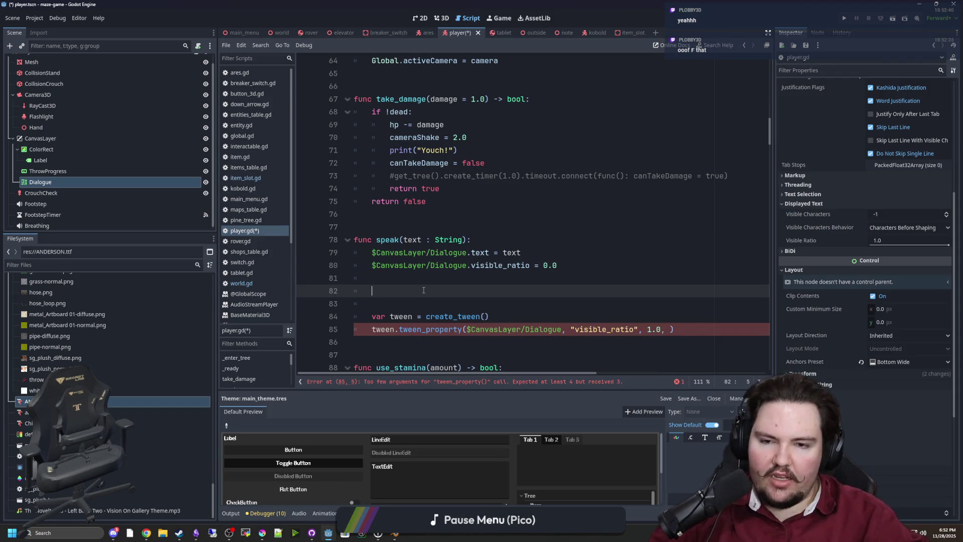
# Switch the main view to the 3D editor showing the player capsule.
pyautogui.press('Up')
pyautogui.press('Up')
pyautogui.press('Up')
pyautogui.press('Down')
pyautogui.press('Down')
pyautogui.press('Down')
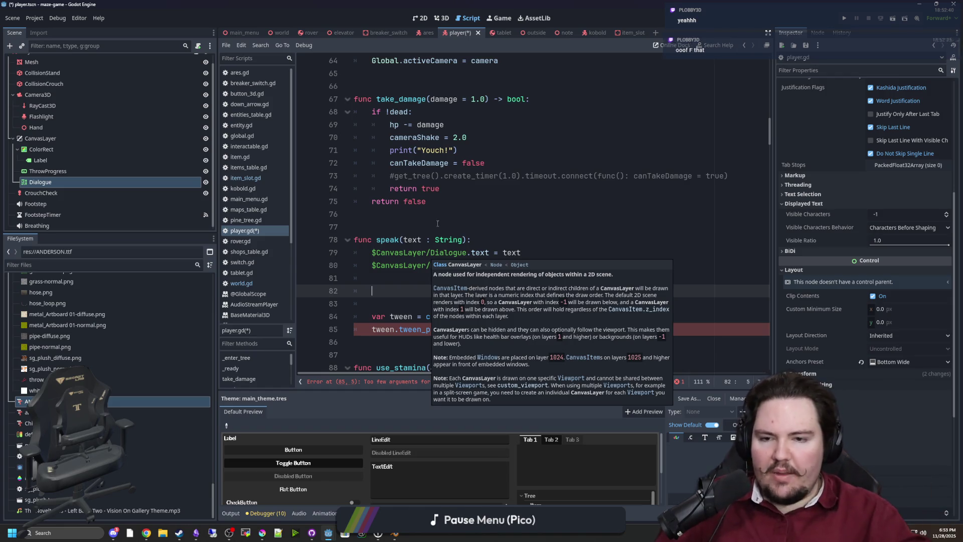
pyautogui.click(448, 17)
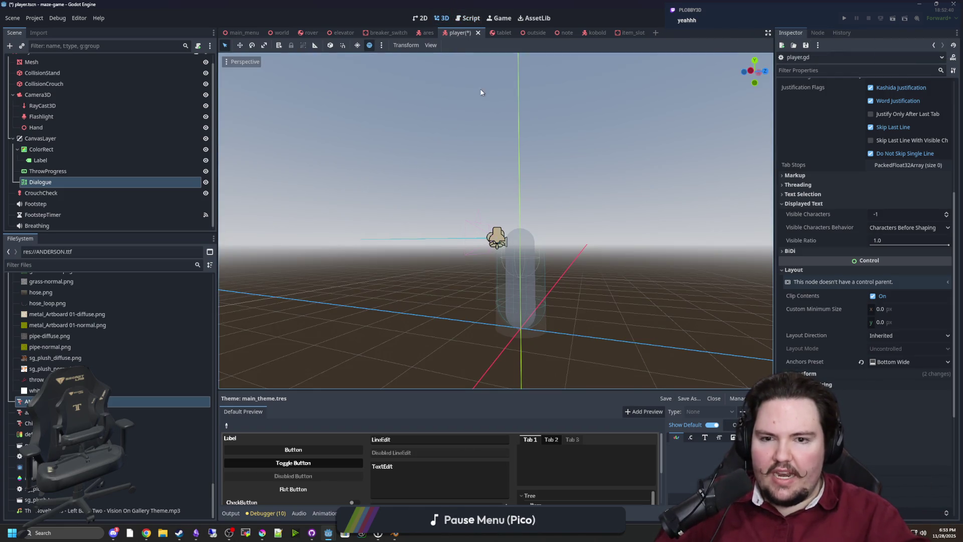
# Open the world scene and look over the dialogue text in the room.
pyautogui.click(273, 34)
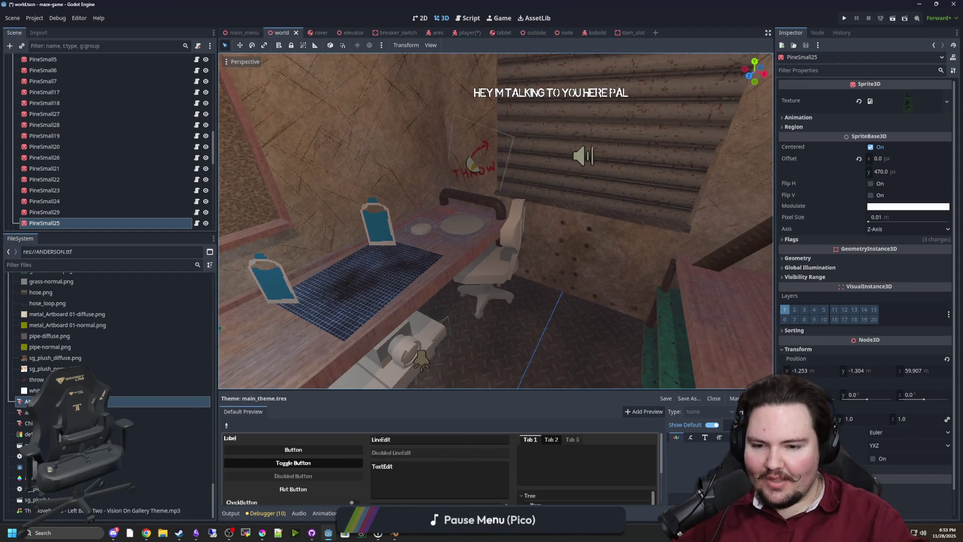
pyautogui.moveTo(394, 533)
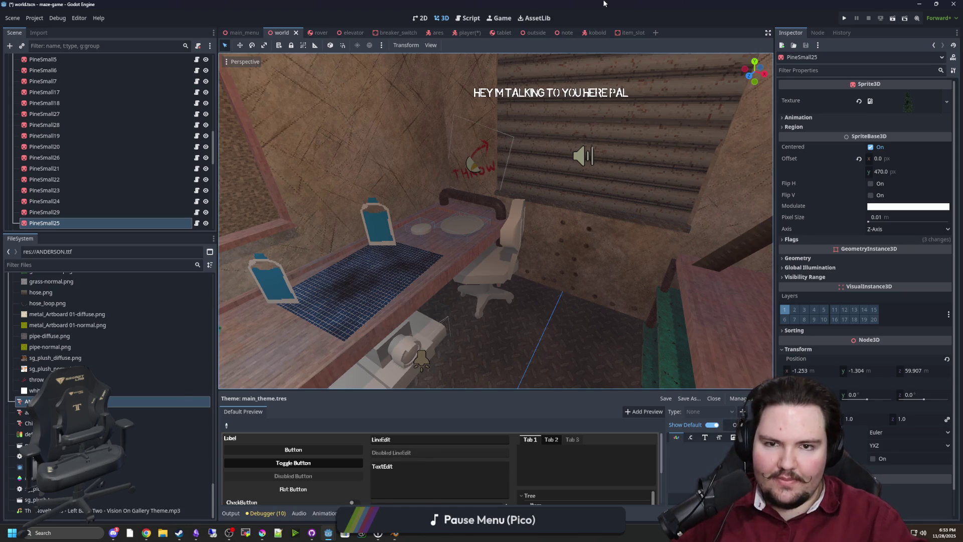
pyautogui.scroll(10, 132, 230)
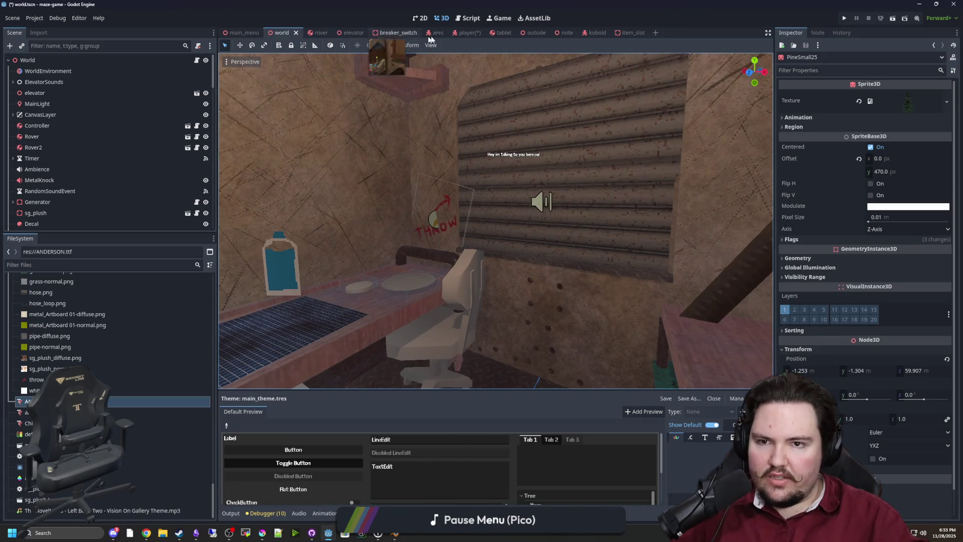
# Return to the player scene and reopen player.gd at empty line 82.
pyautogui.click(459, 33)
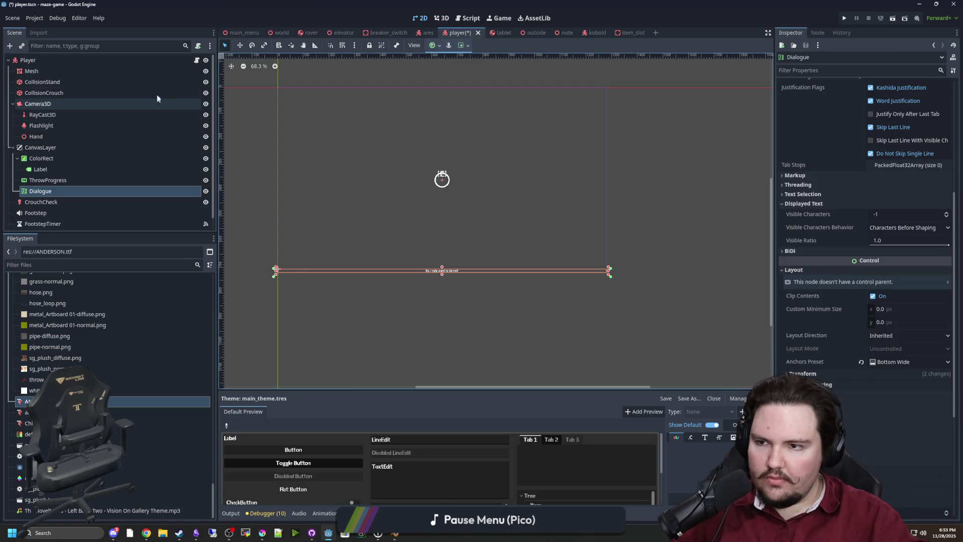
pyautogui.scroll(1, 157, 97)
pyautogui.click(196, 60)
pyautogui.click(521, 286)
pyautogui.scroll(-2, 552, 283)
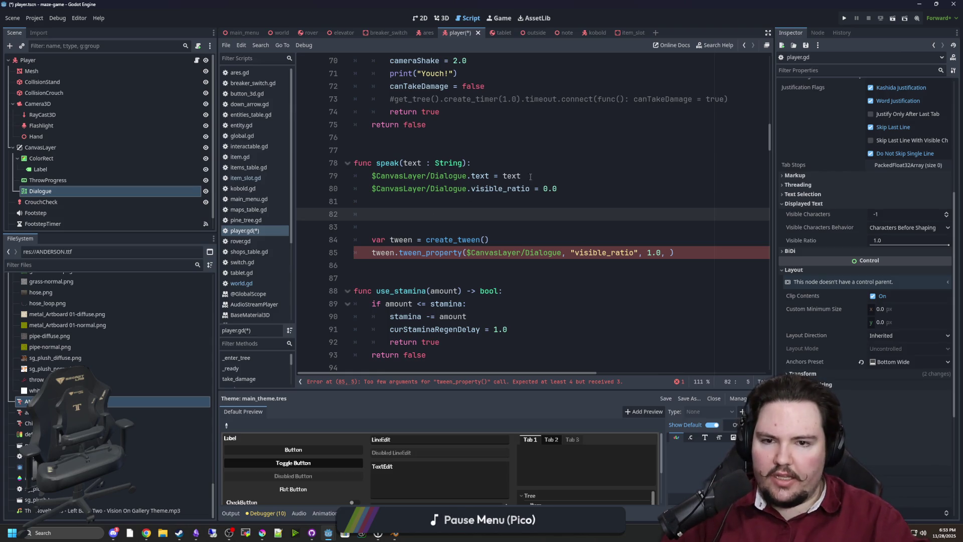
# Write text.length() on line 82 using autocomplete.
pyautogui.doubleClick(512, 176)
pyautogui.hotkey('ctrl', 'c')
pyautogui.click(417, 214)
pyautogui.hotkey('ctrl', 'v')
pyautogui.write('.get_sl')
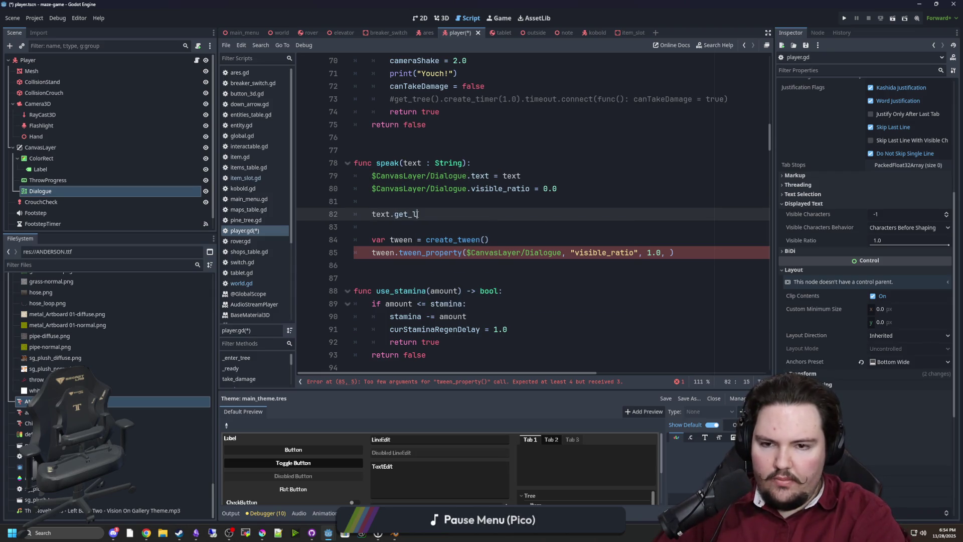
pyautogui.write('en')
pyautogui.press('BackSpace')
pyautogui.press('BackSpace')
pyautogui.press('BackSpace')
pyautogui.write('sl')
pyautogui.press('BackSpace')
pyautogui.press('BackSpace')
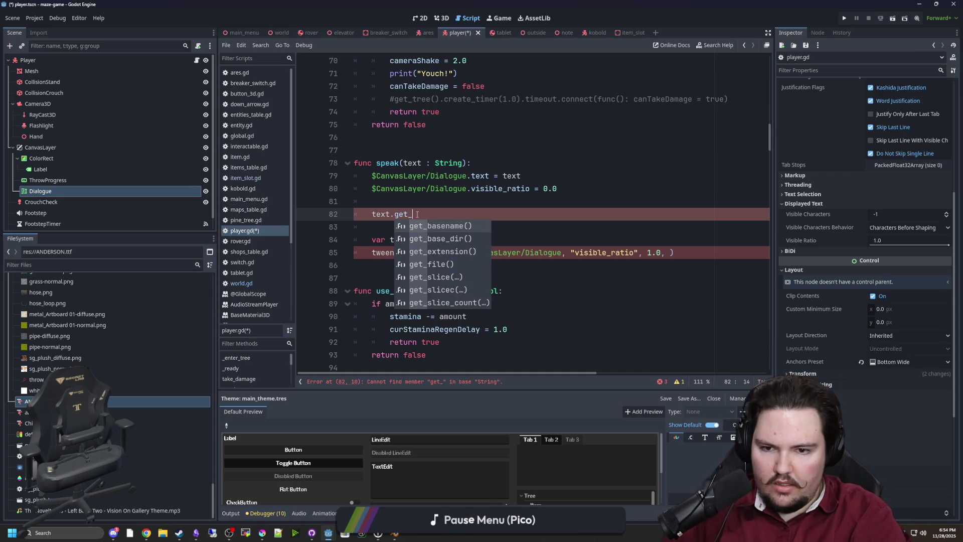
pyautogui.press('BackSpace')
pyautogui.press('BackSpace')
pyautogui.press('BackSpace')
pyautogui.write('len')
pyautogui.press('Return')
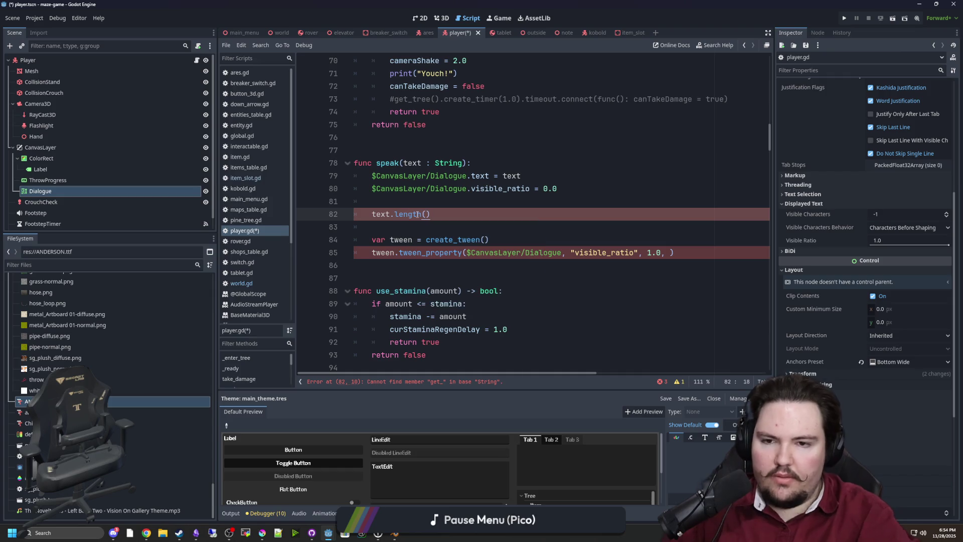
# Turn line 82 into 'var time = text.length()/' and go to Windows search.
pyautogui.click(418, 203)
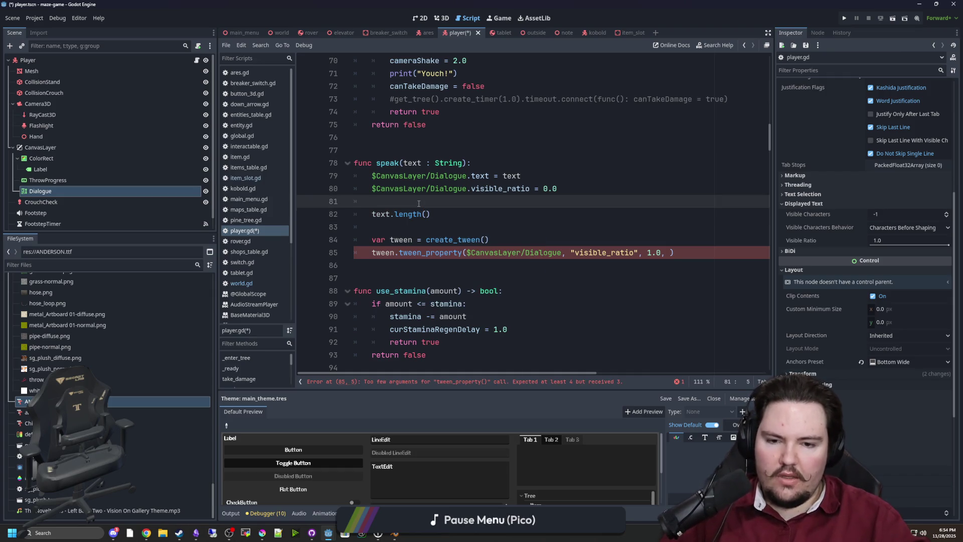
pyautogui.click(448, 210)
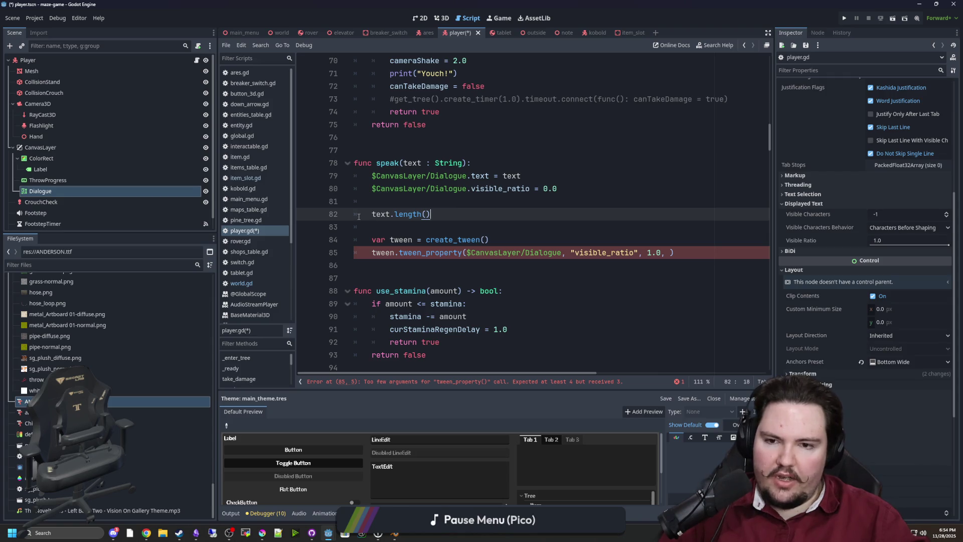
pyautogui.write('var time -=')
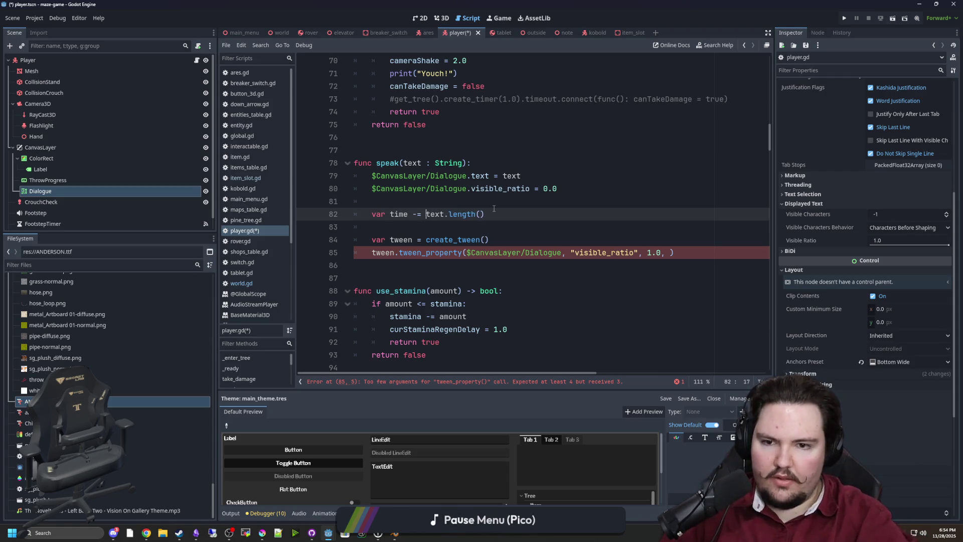
pyautogui.press('BackSpace')
pyautogui.write('/')
pyautogui.click(494, 208)
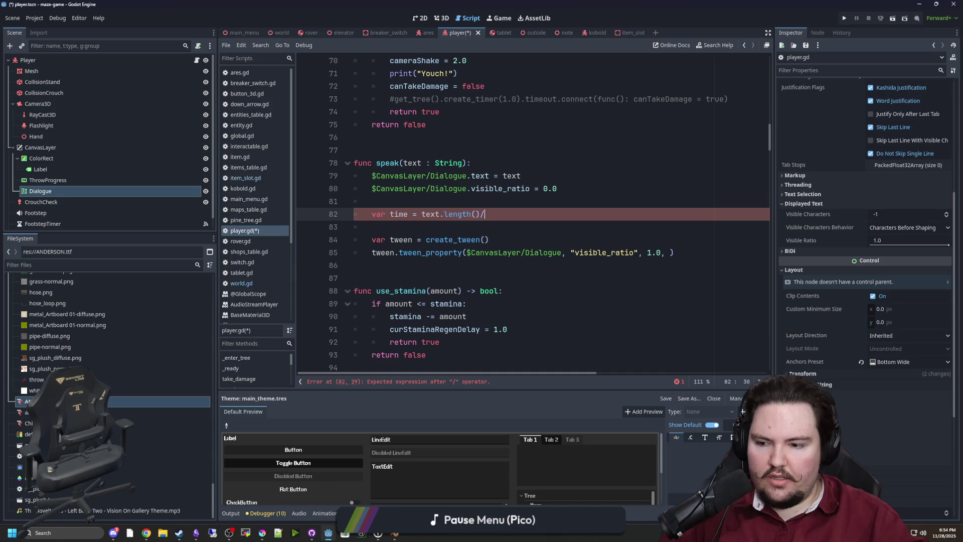
pyautogui.click(60, 532)
# Launch Calculator, compute 20 ÷ 20 = 1, and return to Godot.
pyautogui.write('calculator')
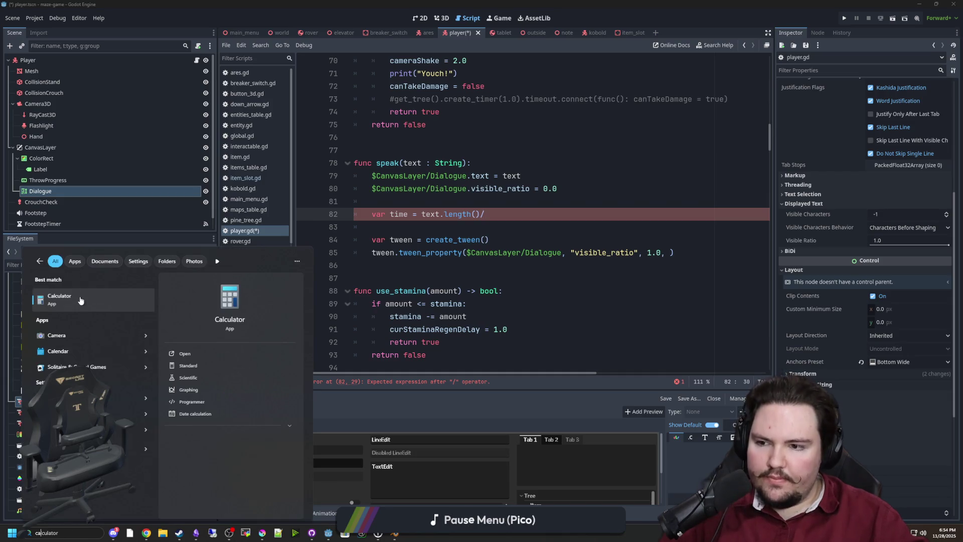
pyautogui.click(76, 299)
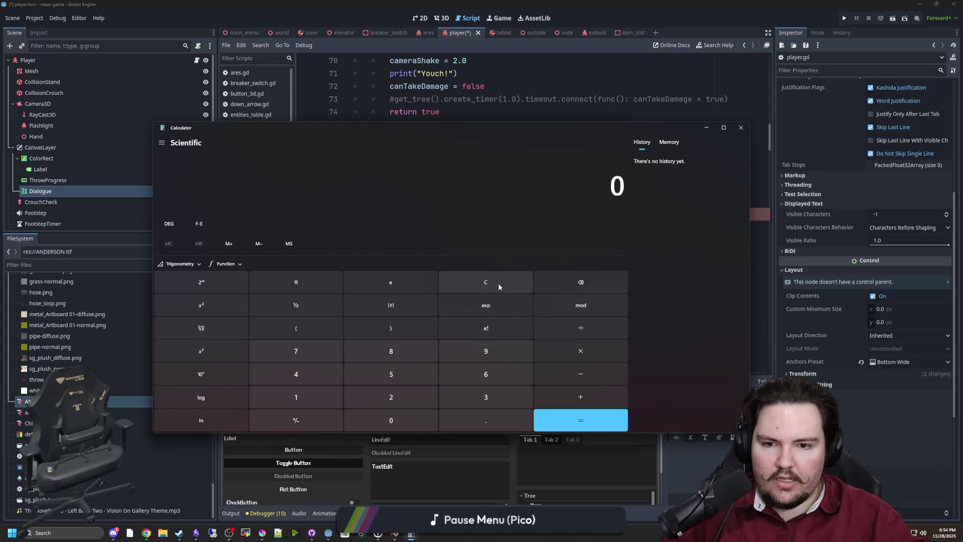
pyautogui.write('20')
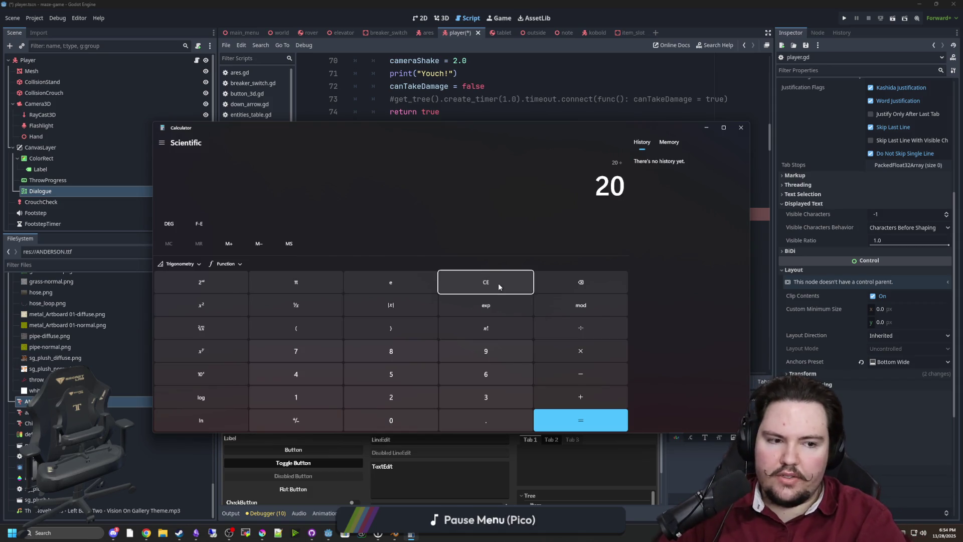
pyautogui.press('Return')
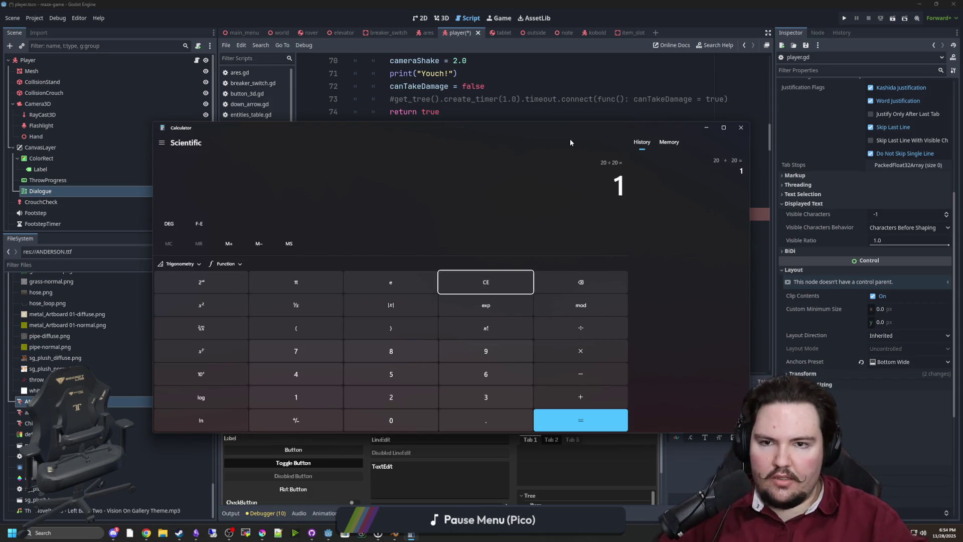
pyautogui.hotkey('alt', 'Tab')
# Finish the time line as text.length()/20.0 and use time as the tween duration.
pyautogui.write('20.0')
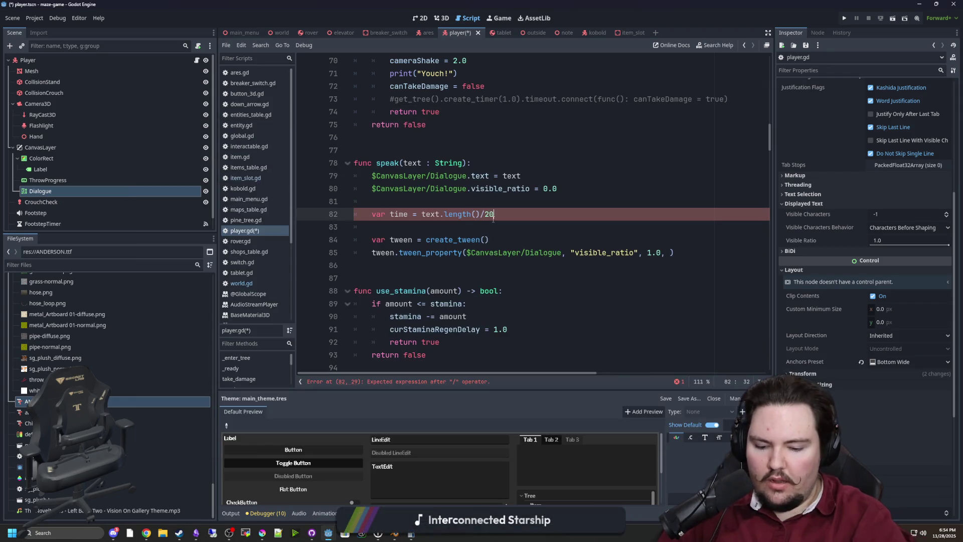
pyautogui.click(503, 228)
pyautogui.doubleClick(399, 215)
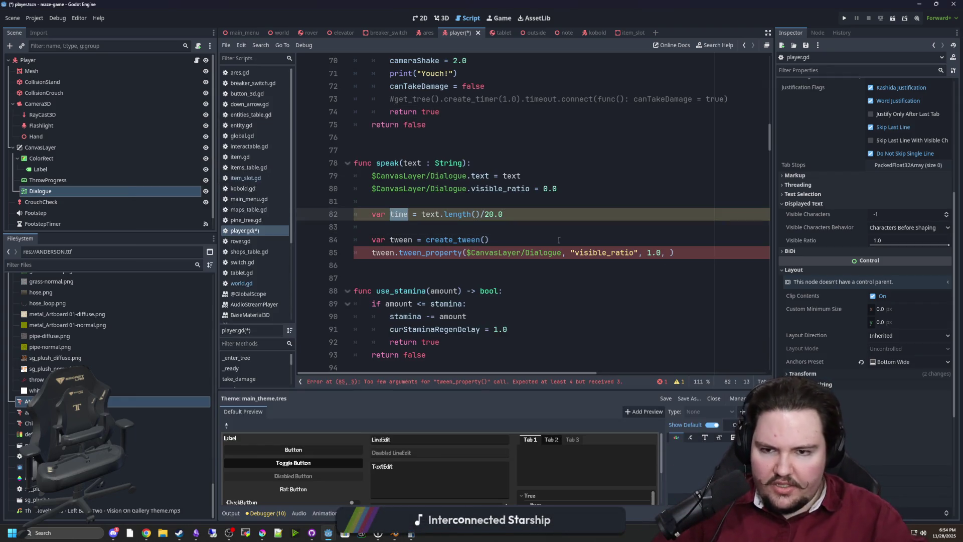
pyautogui.hotkey('ctrl', 'c')
pyautogui.click(670, 252)
pyautogui.hotkey('ctrl', 'v')
# Clear the Dialogue label's default Text and save the player scene and script.
pyautogui.doubleClick(385, 163)
pyautogui.press('Up')
pyautogui.click(41, 191)
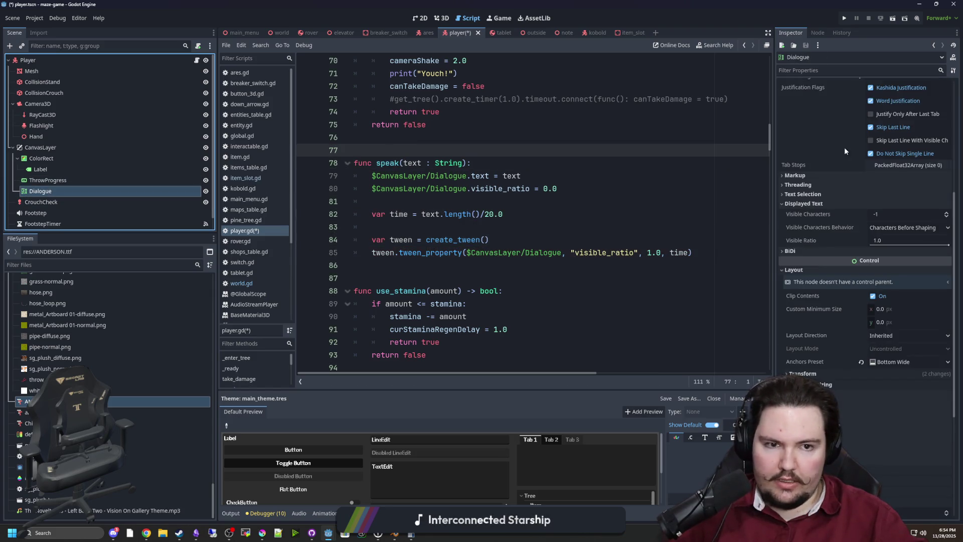
pyautogui.scroll(3, 875, 168)
pyautogui.click(947, 105)
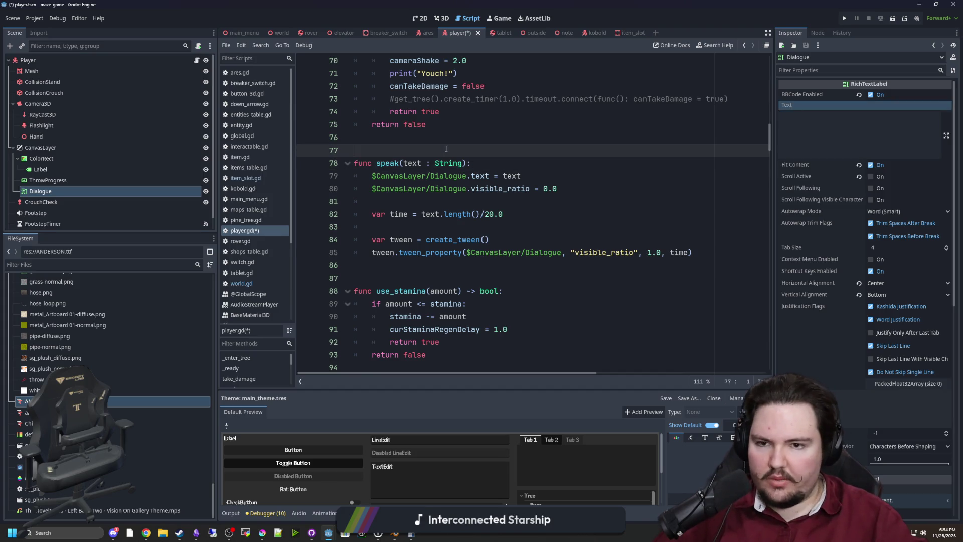
pyautogui.click(449, 233)
pyautogui.doubleClick(385, 163)
pyautogui.press('Up')
pyautogui.hotkey('ctrl', 's')
# Scroll to _process() and place the caret after the interactHover = false line.
pyautogui.scroll(6, 501, 212)
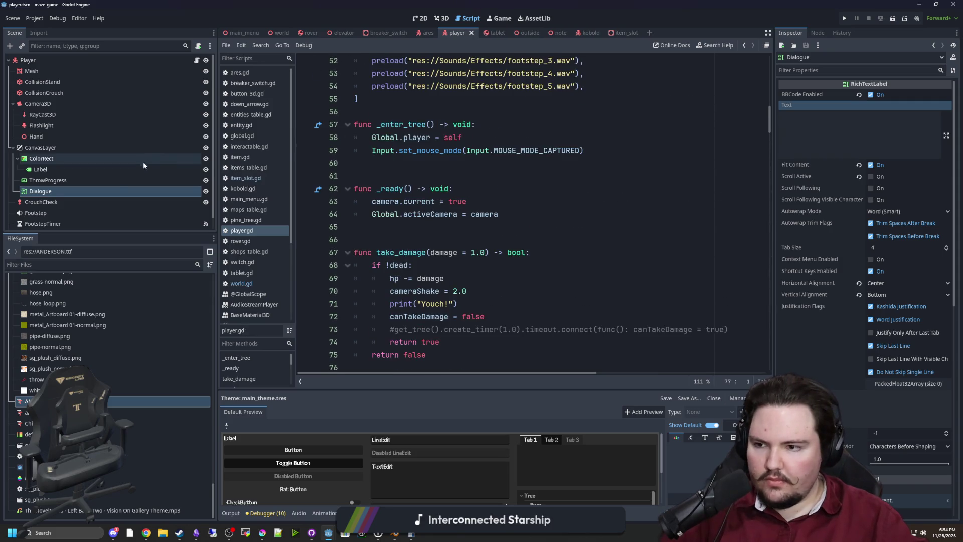
pyautogui.scroll(2, 451, 194)
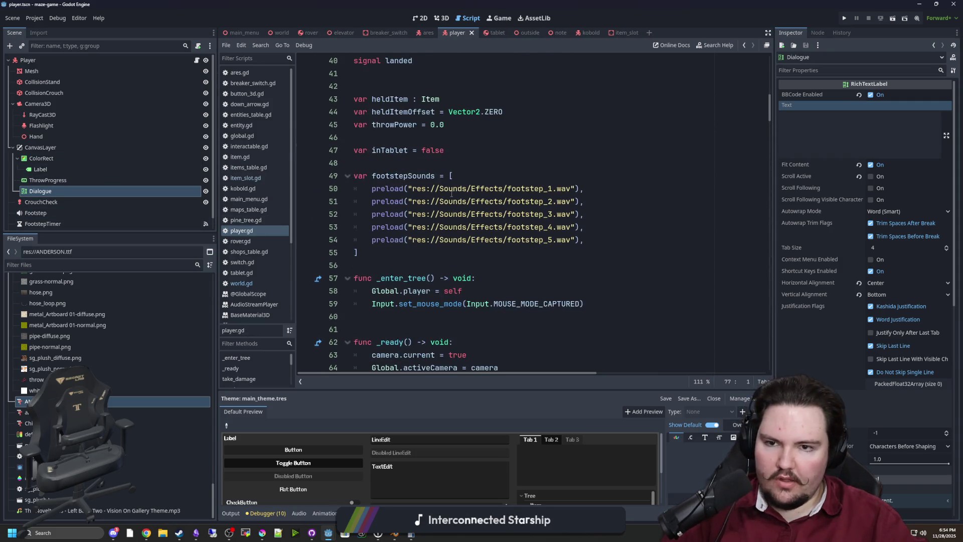
pyautogui.scroll(-17, 451, 193)
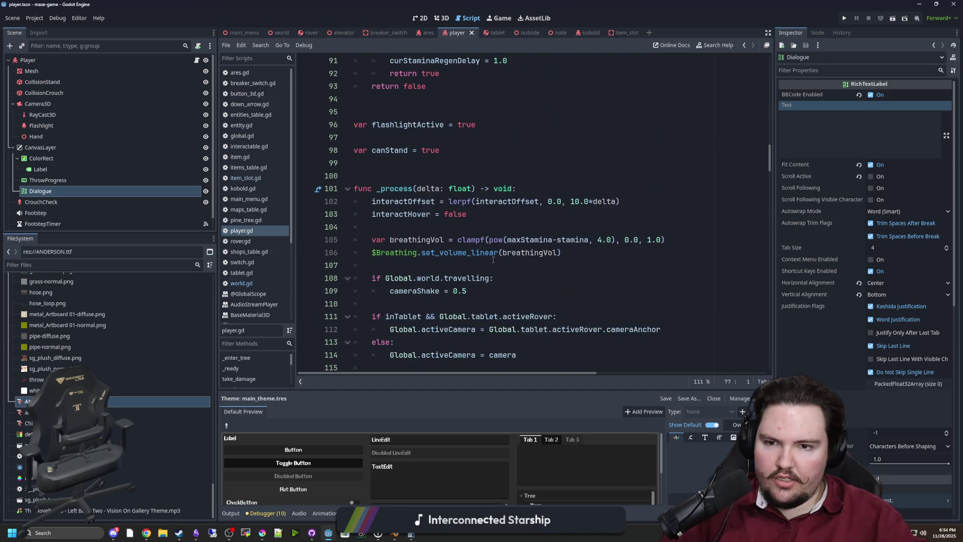
pyautogui.scroll(-16, 406, 154)
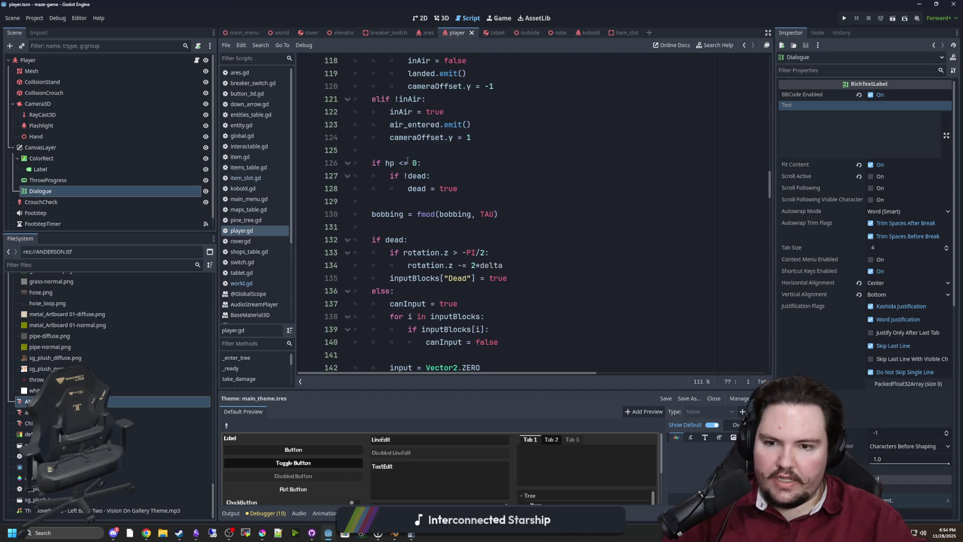
pyautogui.scroll(-14, 421, 218)
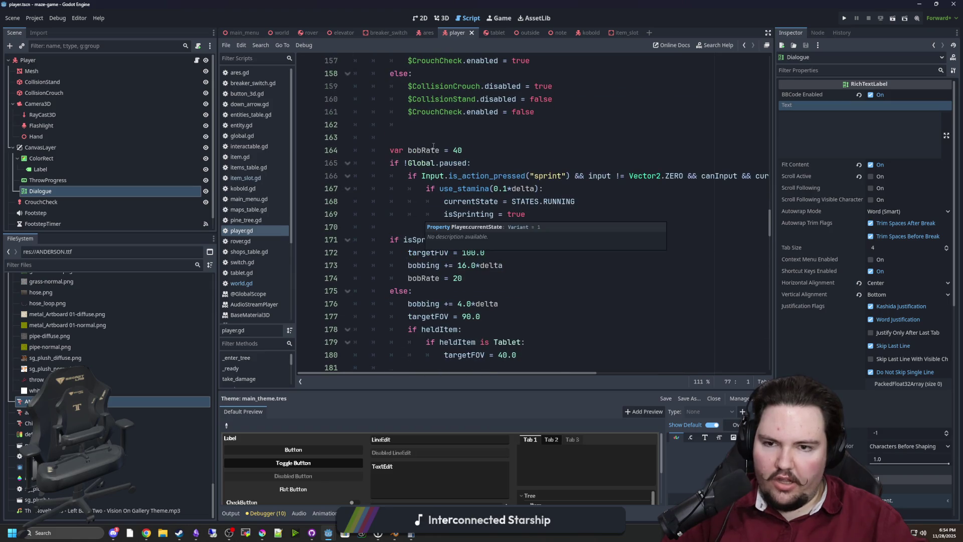
pyautogui.scroll(-8, 457, 145)
pyautogui.scroll(19, 427, 229)
pyautogui.scroll(20, 427, 229)
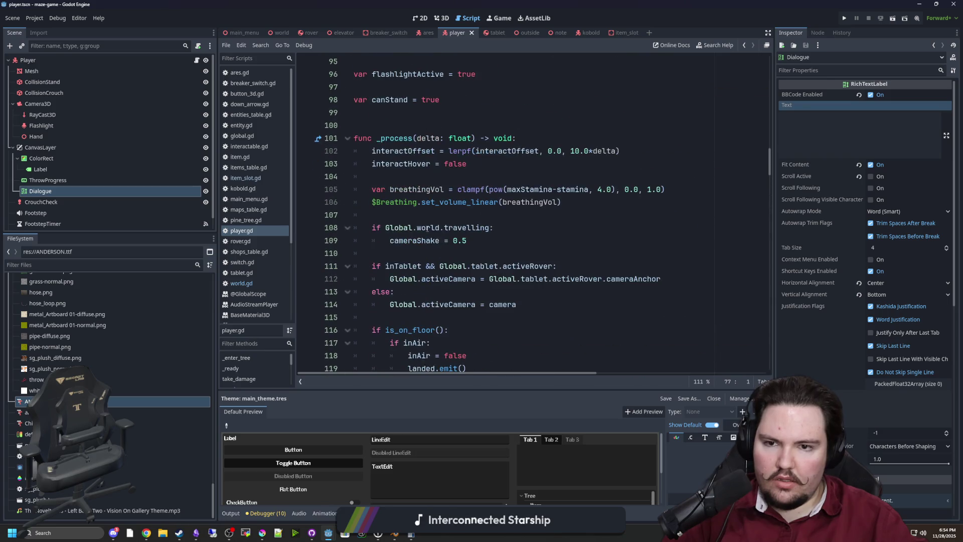
pyautogui.click(422, 181)
# In _process(), add the check if randi_range(0,1000) == 1000:.
pyautogui.press('Return')
pyautogui.press('Return')
pyautogui.press('Up')
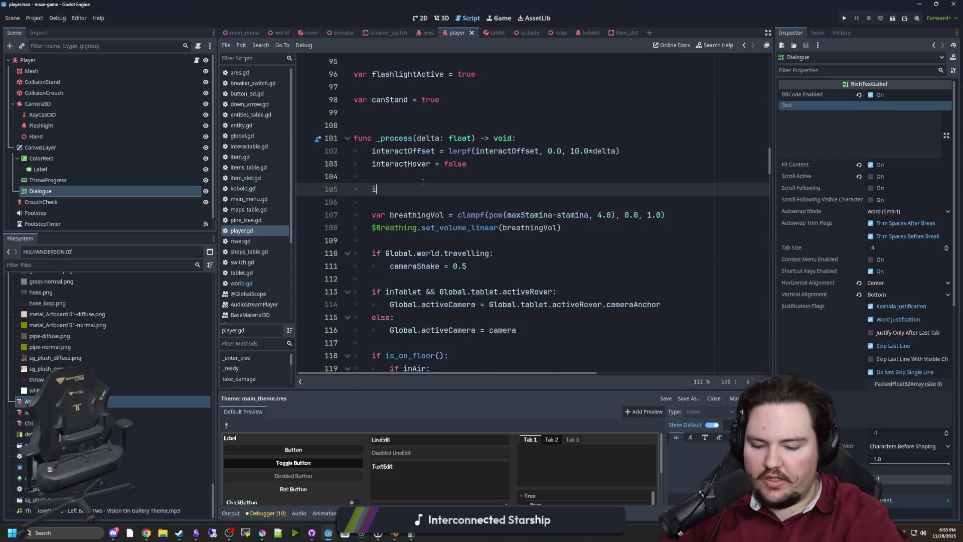
pyautogui.write('f randi_')
pyautogui.press('Return')
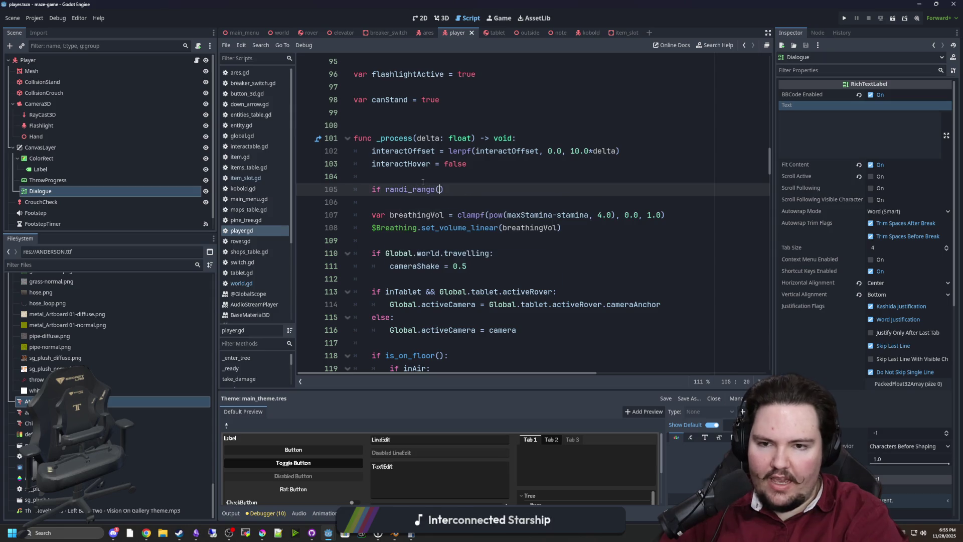
pyautogui.write(')')
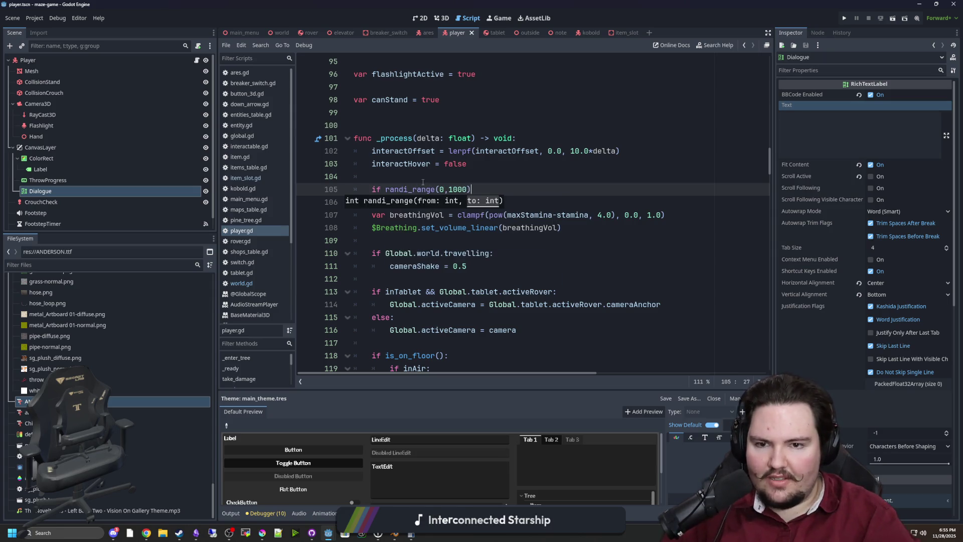
pyautogui.press('Return')
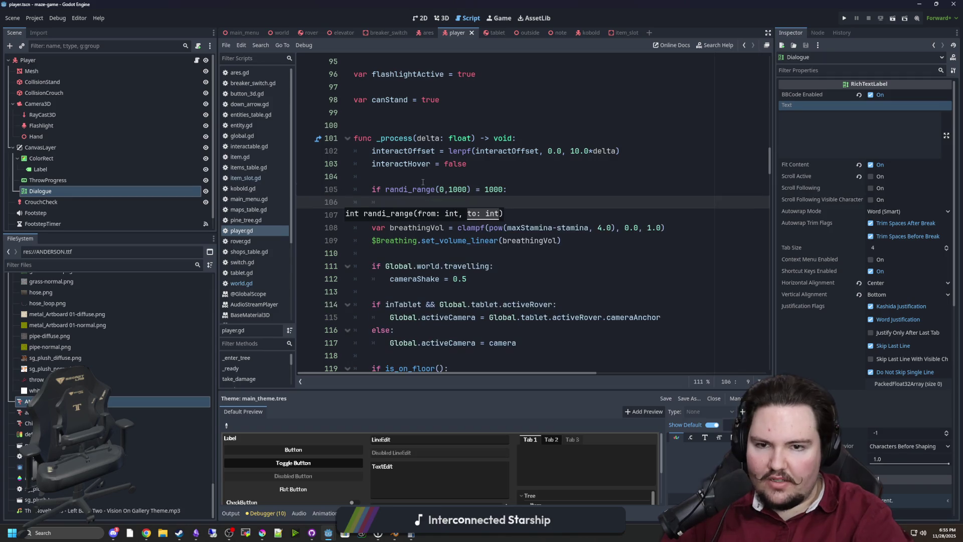
pyautogui.press('Up')
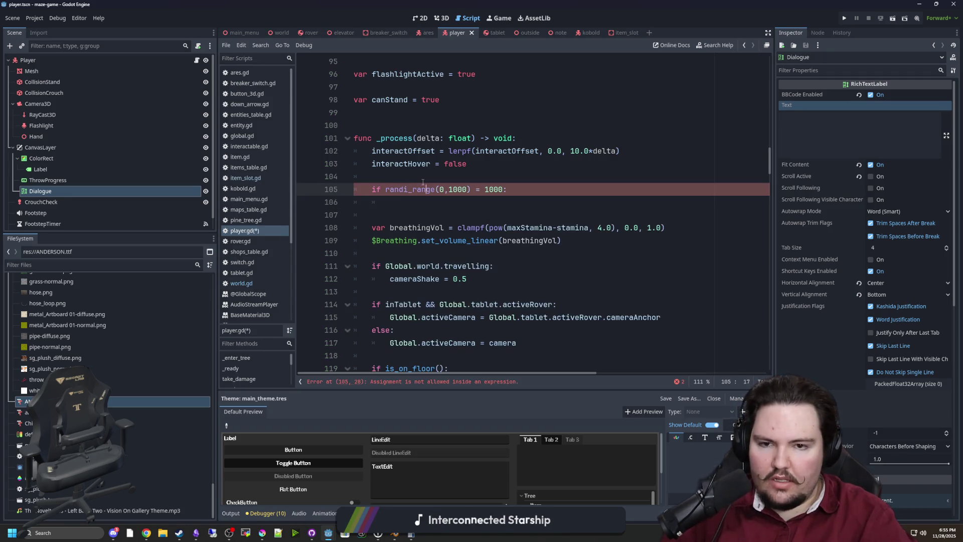
pyautogui.write('=')
pyautogui.press('Down')
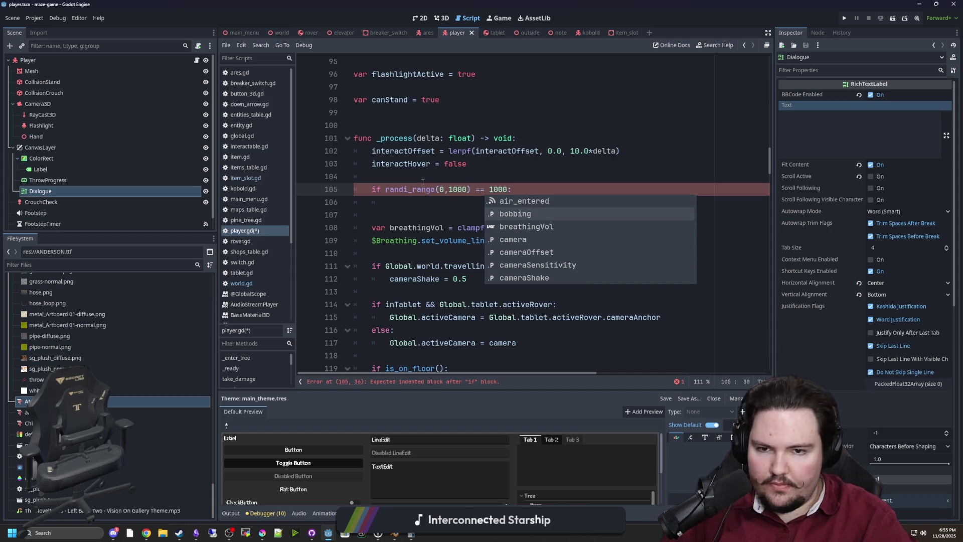
pyautogui.press('Escape')
# Call speak("I am hungry") inside the if and save player.gd.
pyautogui.click(407, 203)
pyautogui.write('speak')
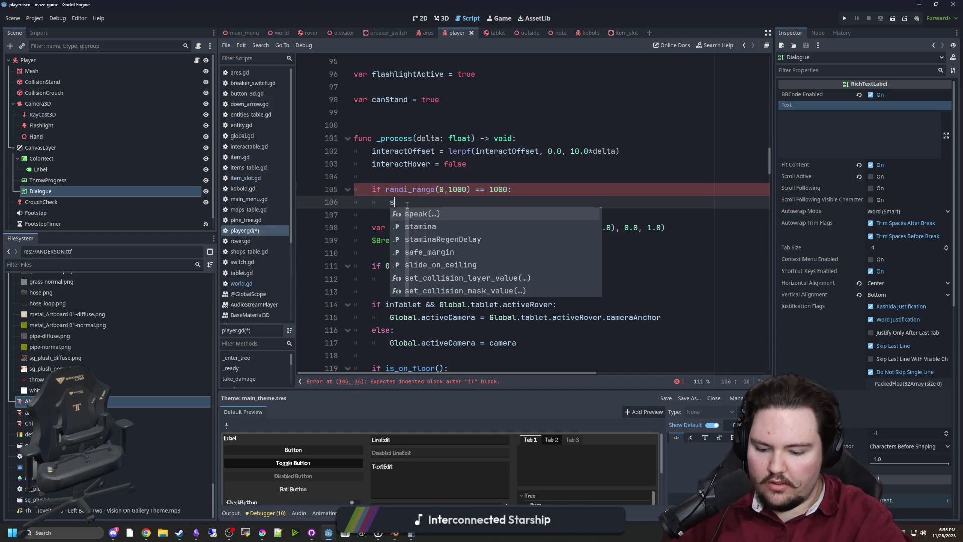
pyautogui.press('Return')
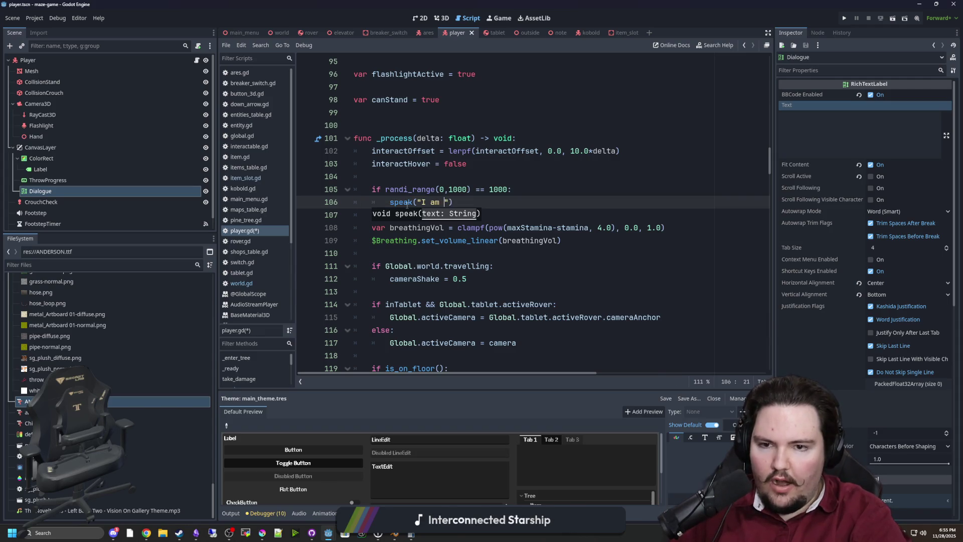
pyautogui.write('hungry')
pyautogui.click(441, 173)
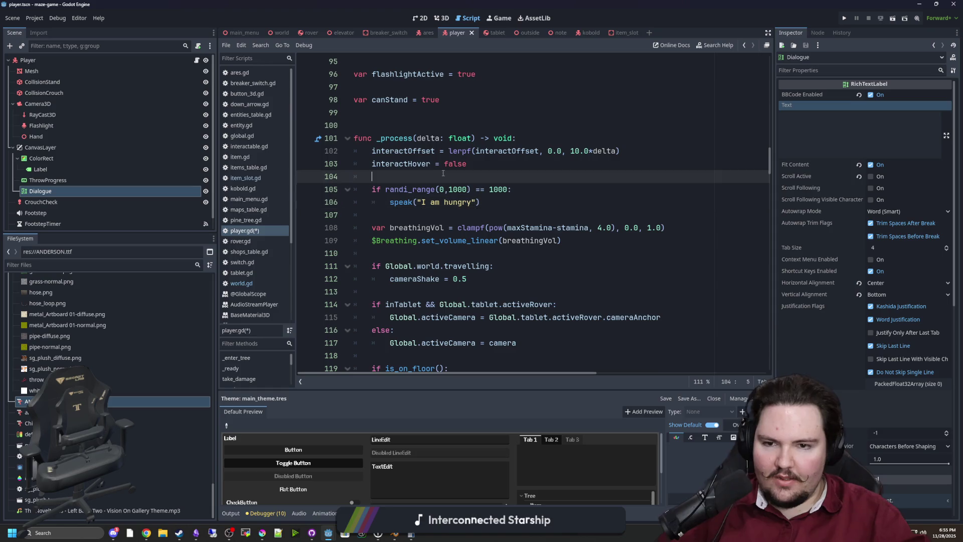
pyautogui.hotkey('ctrl', 's')
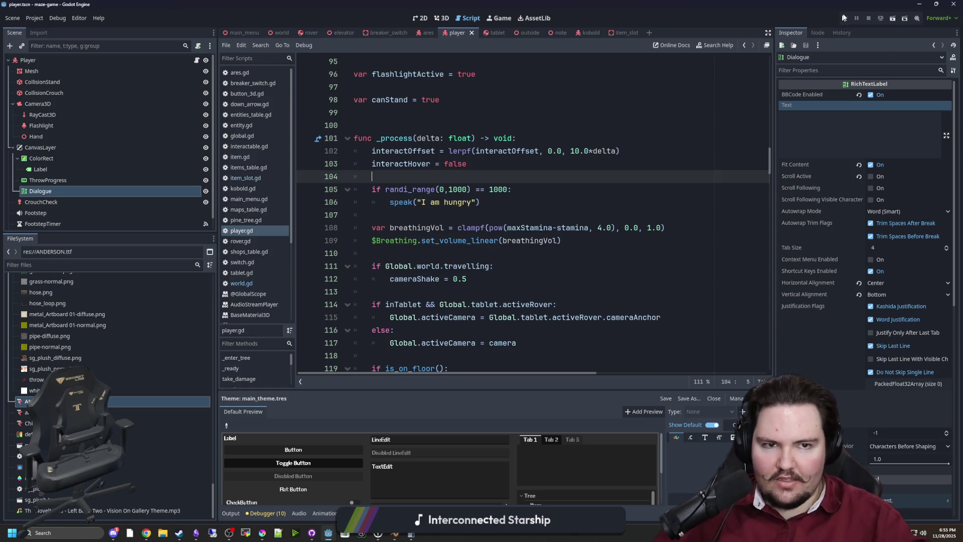
# Test-run the game from its Play menu to see the 'I am hungry' line, then stop it and return to 3D.
pyautogui.click(843, 19)
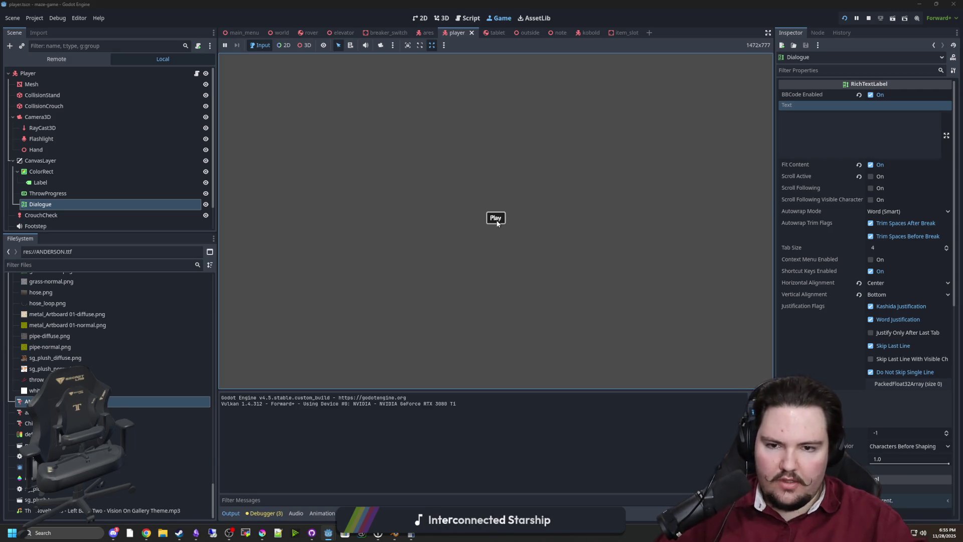
pyautogui.click(496, 220)
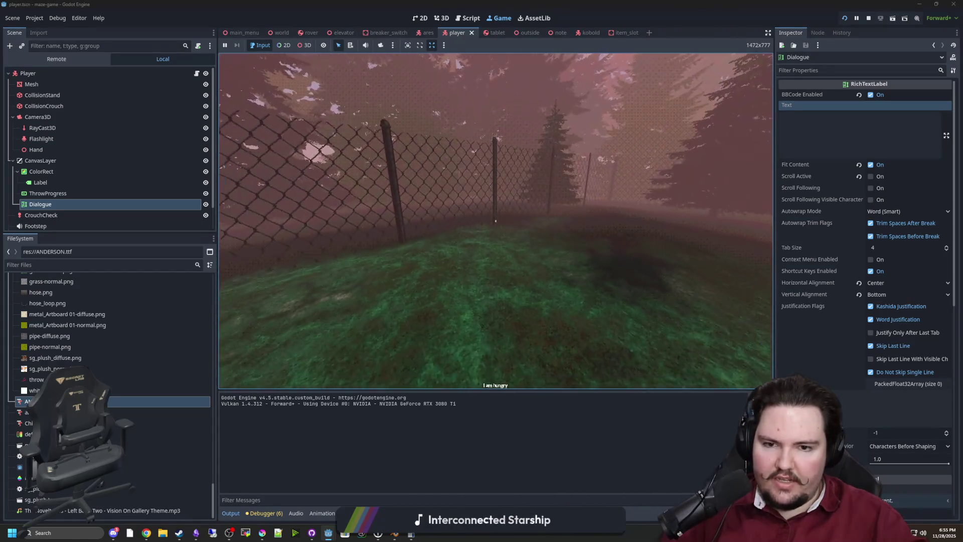
pyautogui.press('super')
pyautogui.click(868, 17)
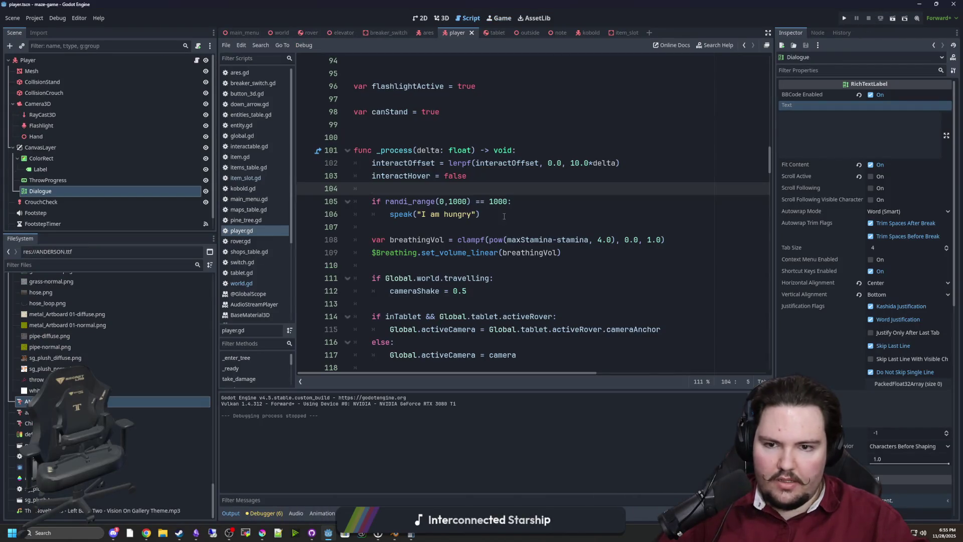
pyautogui.click(439, 19)
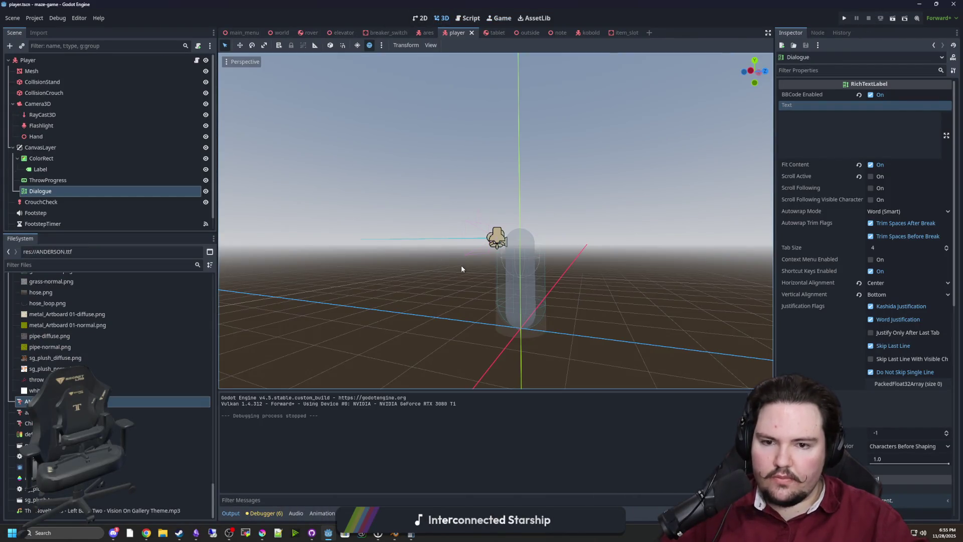
# In the 2D view, give the Dialogue label preview text 'dwasdwasd' and enable a font size override.
pyautogui.click(420, 19)
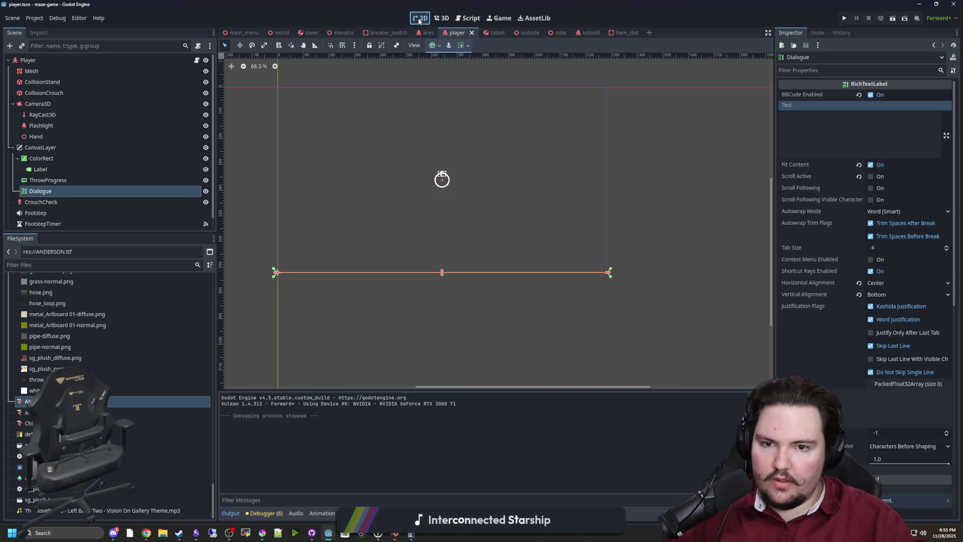
pyautogui.scroll(2, 438, 269)
pyautogui.click(857, 131)
pyautogui.write('d')
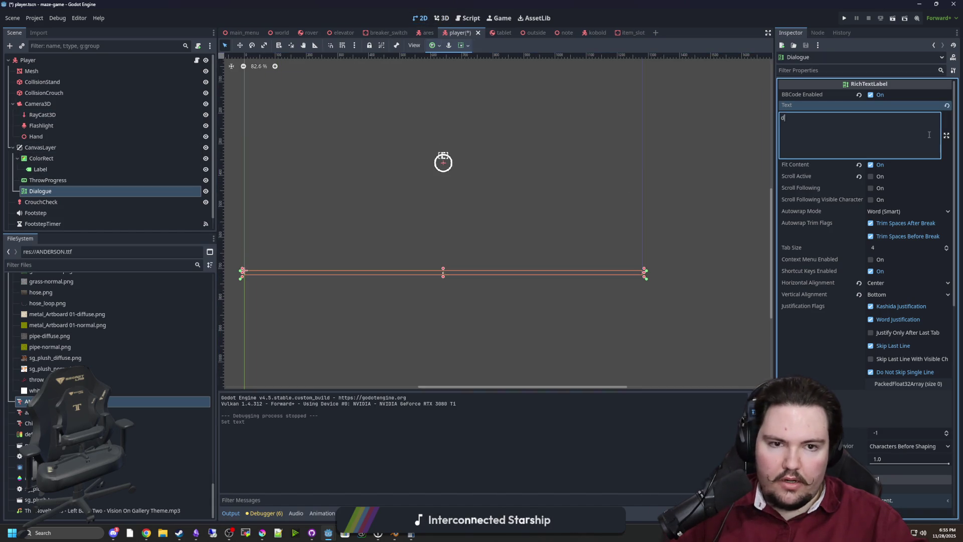
pyautogui.write('wasdwasd')
pyautogui.scroll(-10, 832, 311)
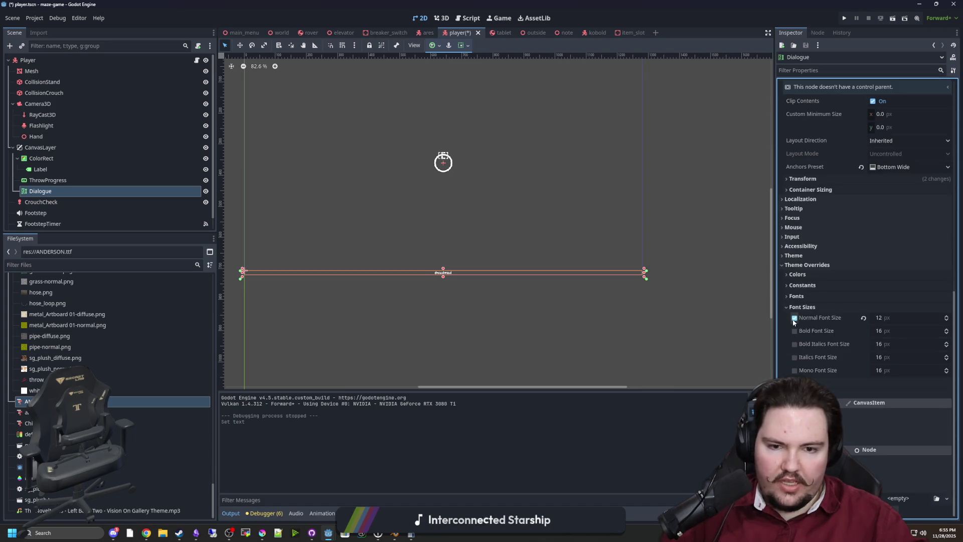
pyautogui.click(794, 319)
pyautogui.moveTo(439, 218); pyautogui.dragTo(444, 250)
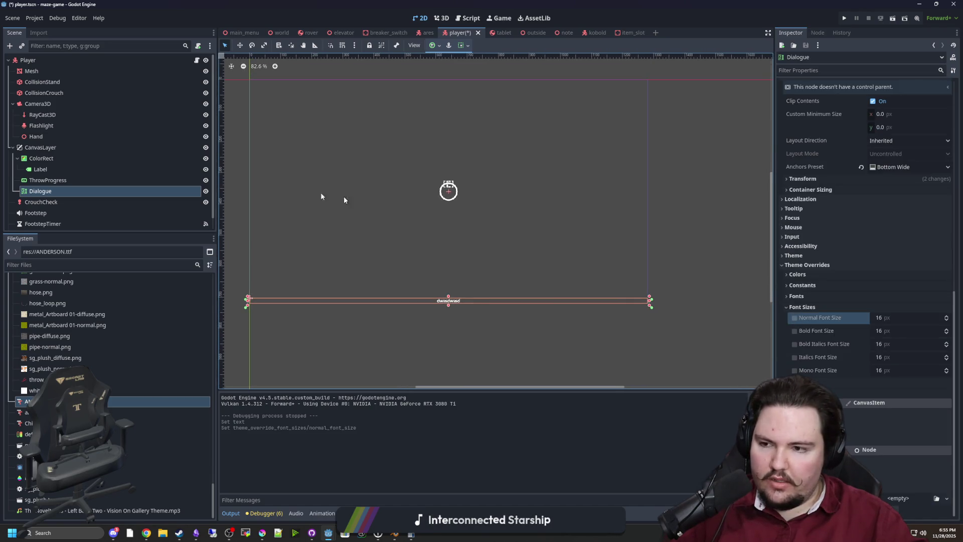
pyautogui.scroll(4, 441, 289)
pyautogui.scroll(-4, 443, 281)
pyautogui.scroll(2, 435, 275)
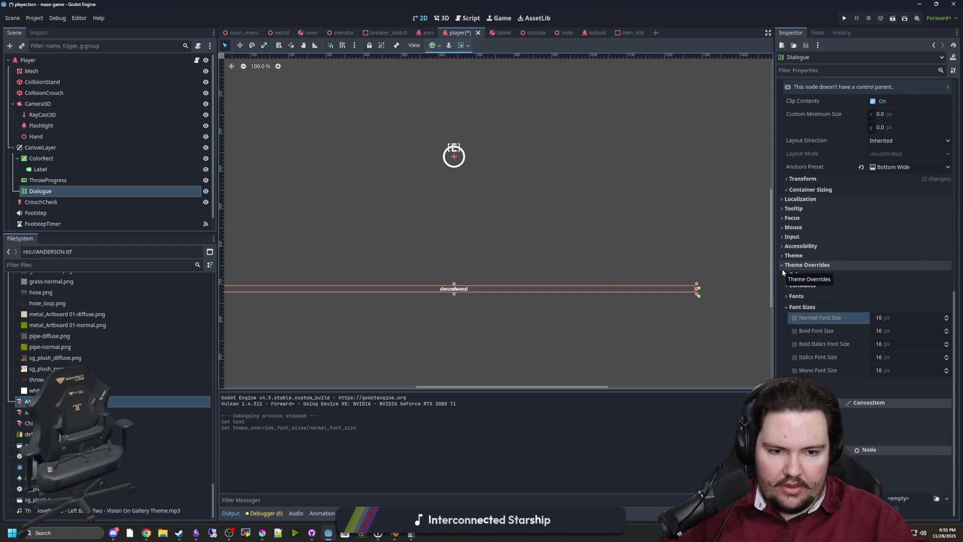
# Give the Dialogue's Background style a new StyleBoxFlat with a black background colour.
pyautogui.click(802, 384)
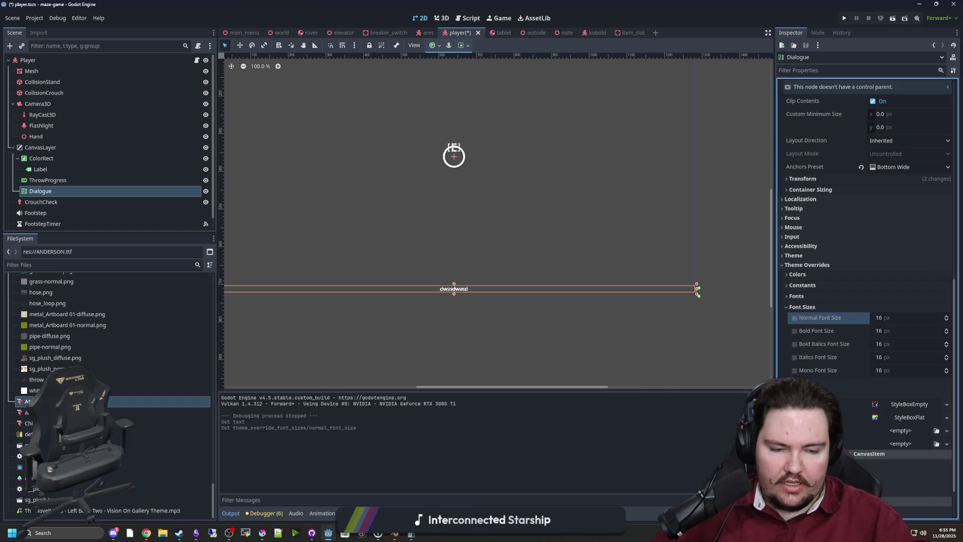
pyautogui.scroll(-2, 900, 401)
pyautogui.click(901, 379)
pyautogui.click(931, 427)
pyautogui.scroll(6, 470, 306)
pyautogui.scroll(8, 422, 237)
pyautogui.scroll(-4, 483, 245)
pyautogui.scroll(-5, 903, 351)
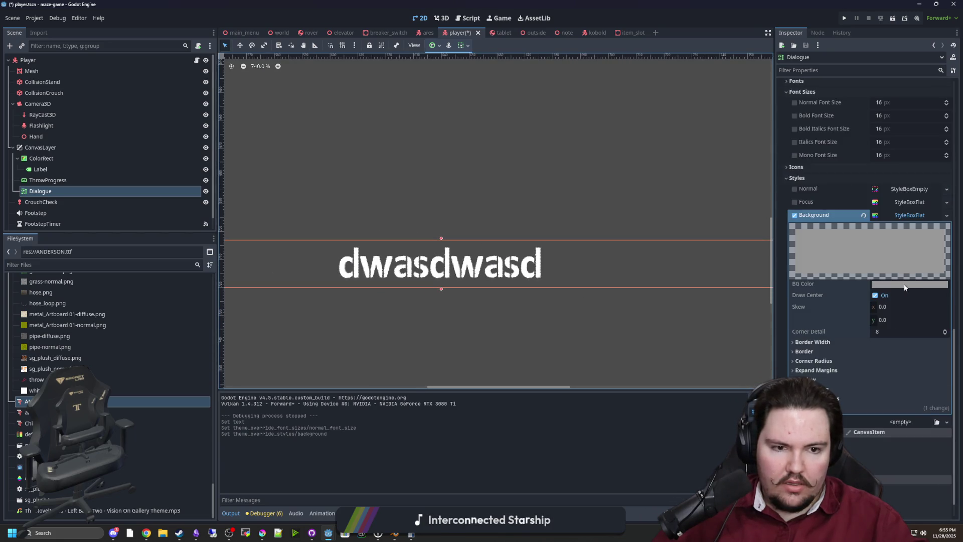
pyautogui.click(909, 284)
pyautogui.moveTo(955, 133); pyautogui.dragTo(956, 148)
pyautogui.click(625, 329)
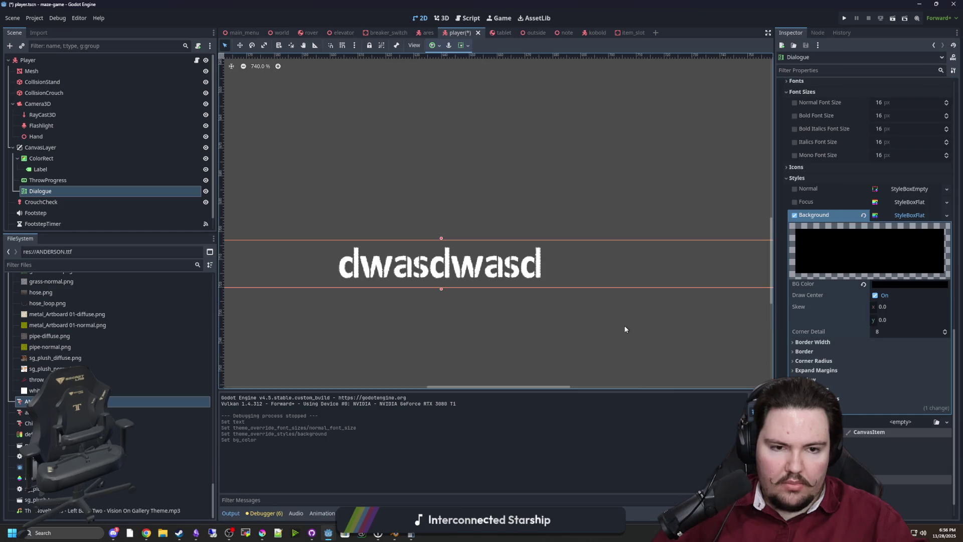
pyautogui.click(904, 215)
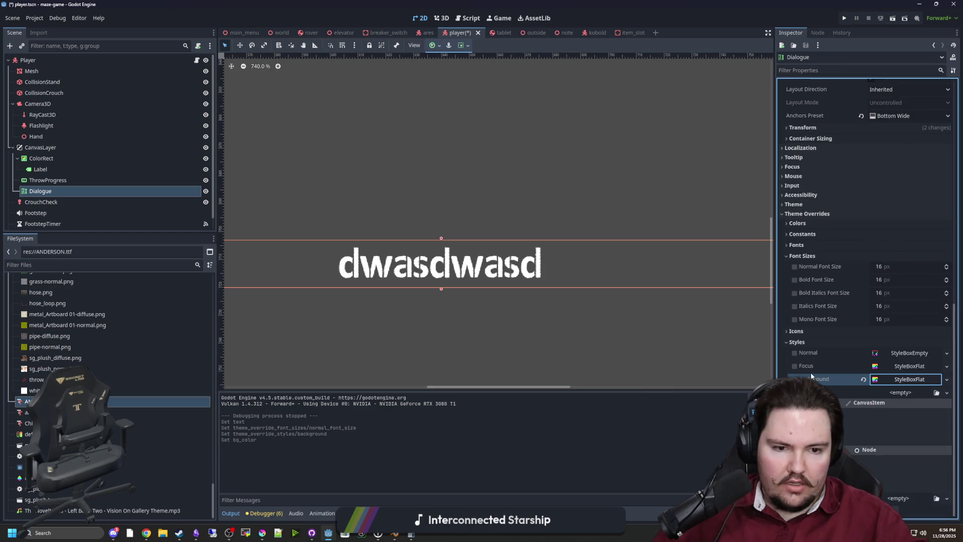
# Give the Fill style a new StyleBoxFlat with a black background colour.
pyautogui.click(901, 393)
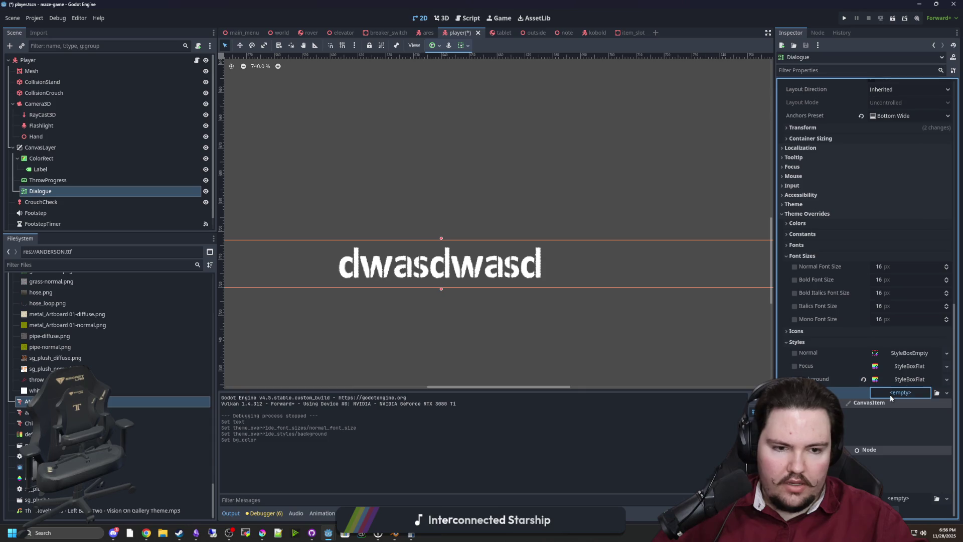
pyautogui.click(921, 436)
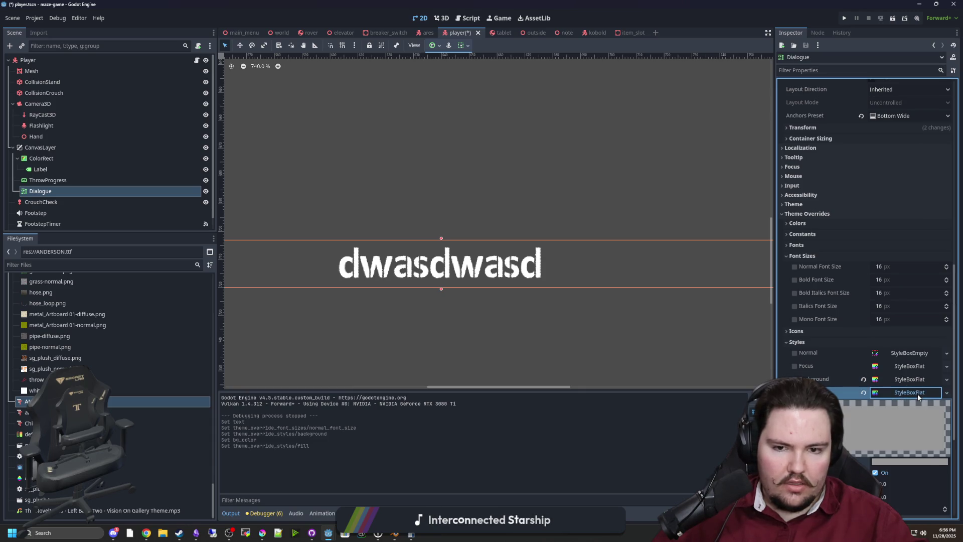
pyautogui.click(909, 461)
pyautogui.moveTo(952, 260); pyautogui.dragTo(952, 331)
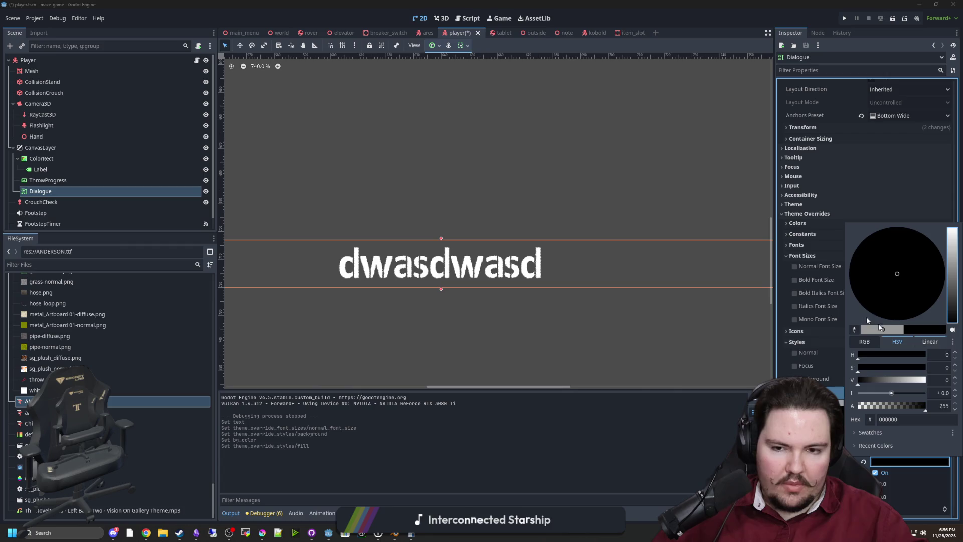
pyautogui.click(58, 184)
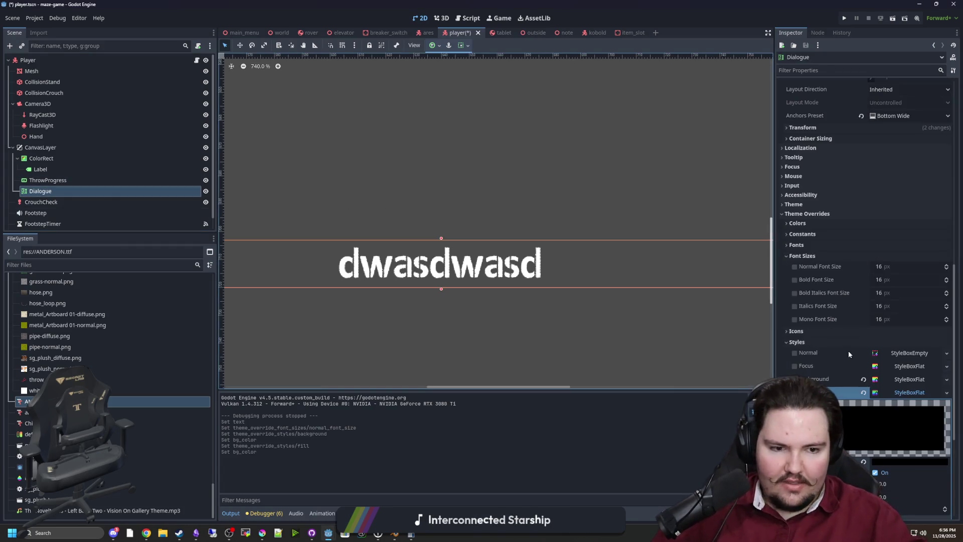
# Replace the Normal style's StyleBoxEmpty with a StyleBoxFlat and set its background to 000000.
pyautogui.scroll(-4, 853, 354)
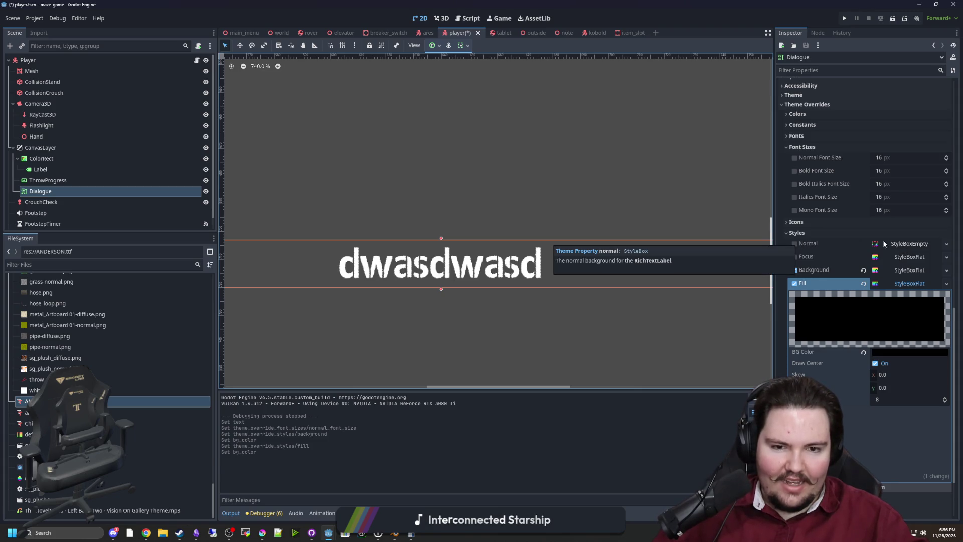
pyautogui.click(910, 245)
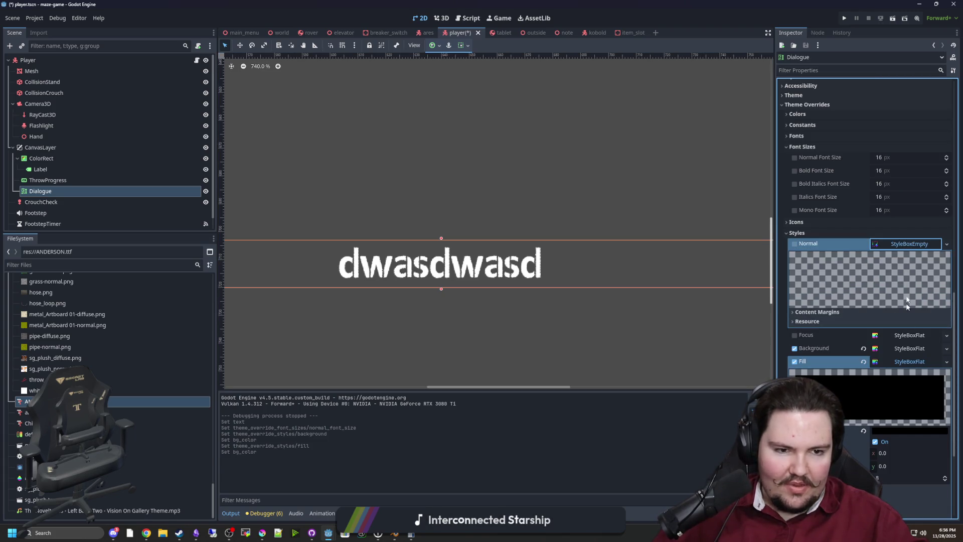
pyautogui.rightClick(916, 245)
pyautogui.click(934, 280)
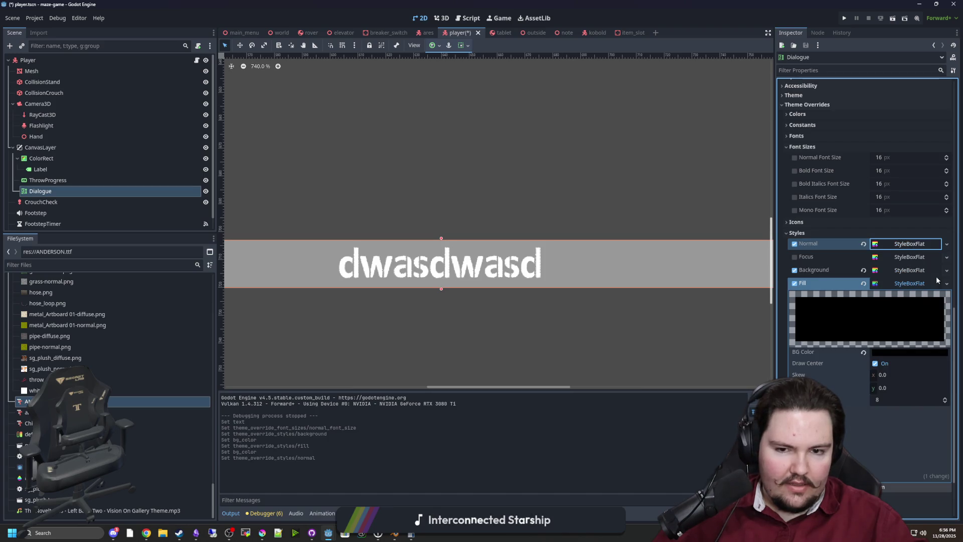
pyautogui.click(910, 244)
pyautogui.scroll(-6, 517, 276)
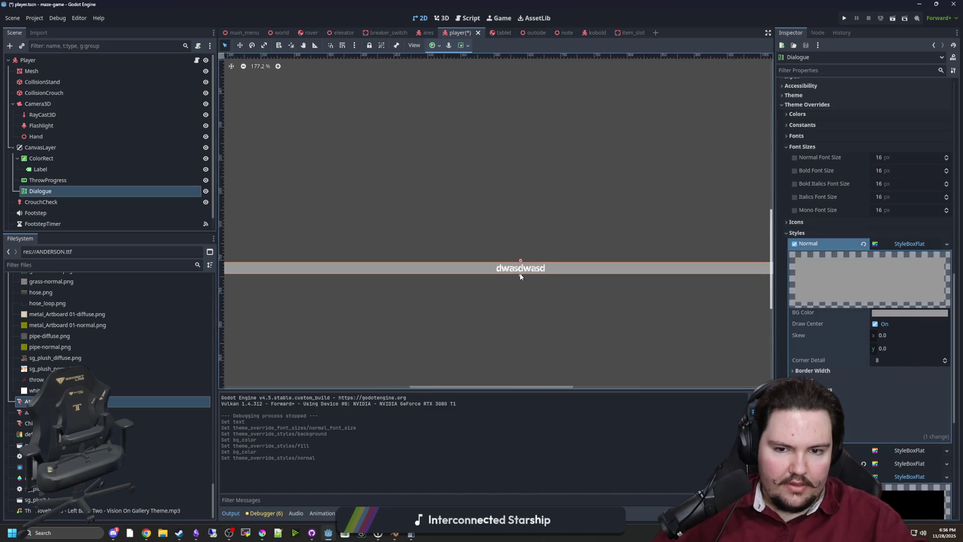
pyautogui.scroll(5, 513, 280)
pyautogui.scroll(6, 513, 280)
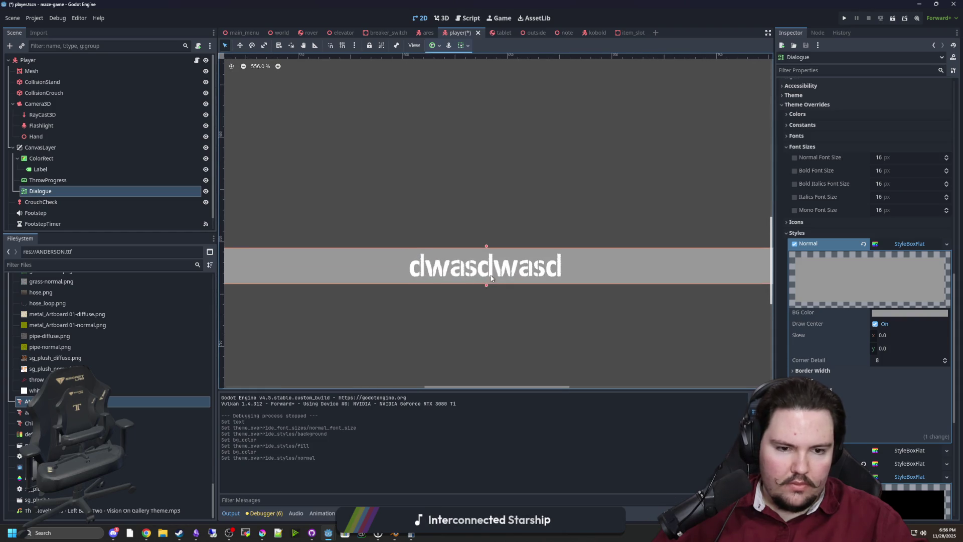
pyautogui.click(901, 245)
pyautogui.click(901, 244)
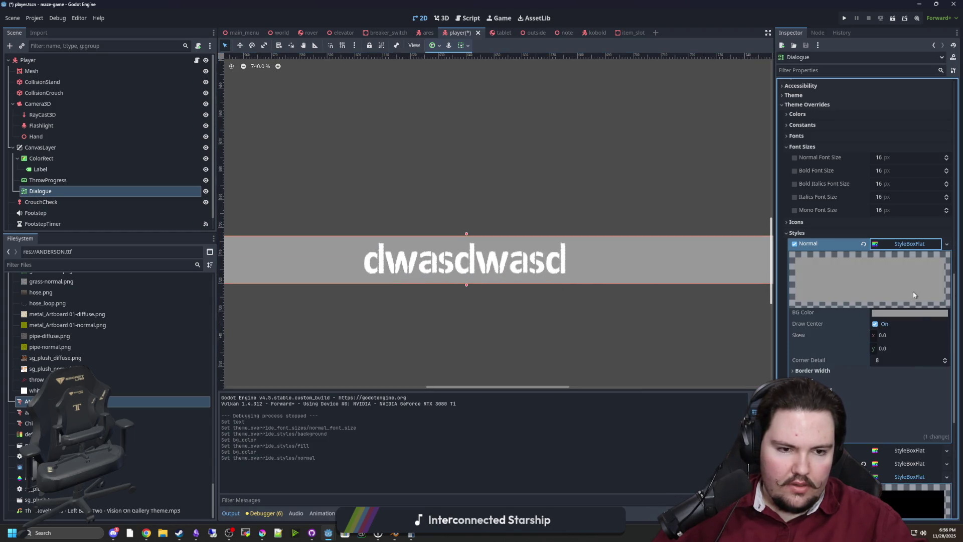
pyautogui.click(912, 314)
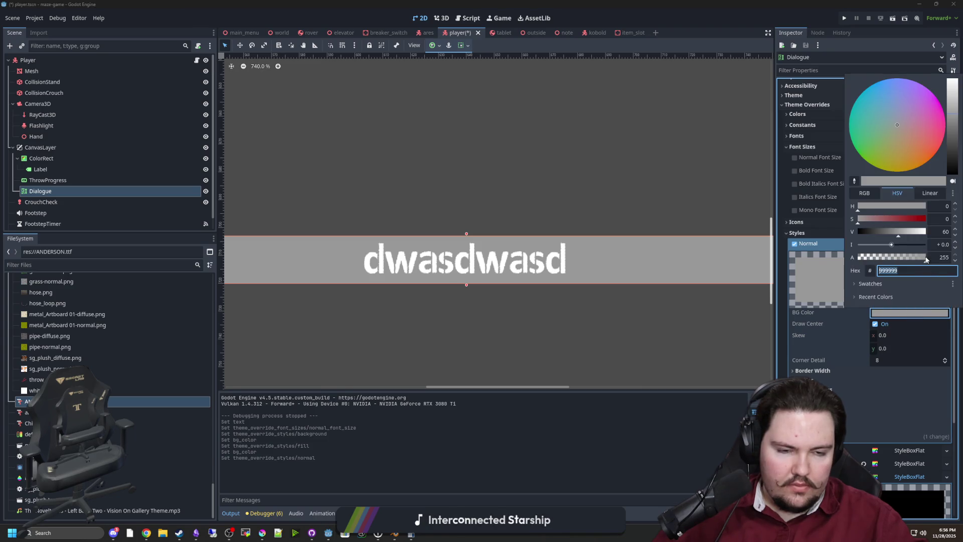
pyautogui.moveTo(948, 145); pyautogui.dragTo(961, 190)
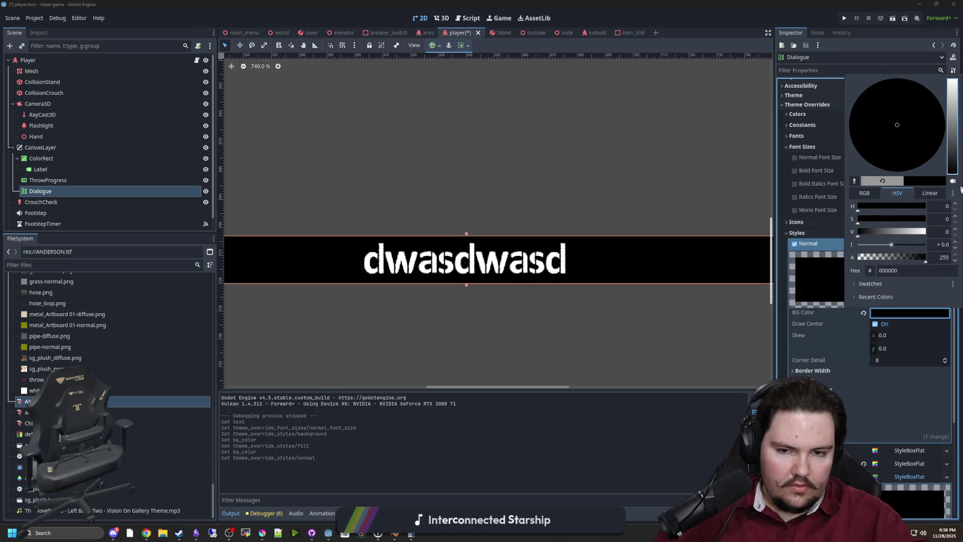
pyautogui.click(608, 327)
pyautogui.scroll(10, 821, 220)
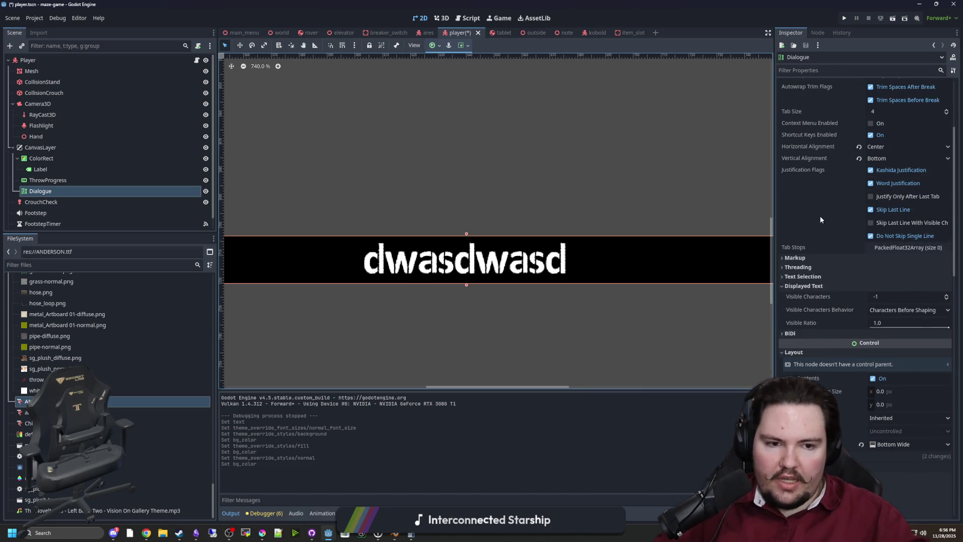
# Try horizontal Expand and Shrink Center container sizing and a Center Bottom anchor on the Dialogue.
pyautogui.scroll(-4, 848, 343)
pyautogui.click(819, 357)
pyautogui.click(880, 382)
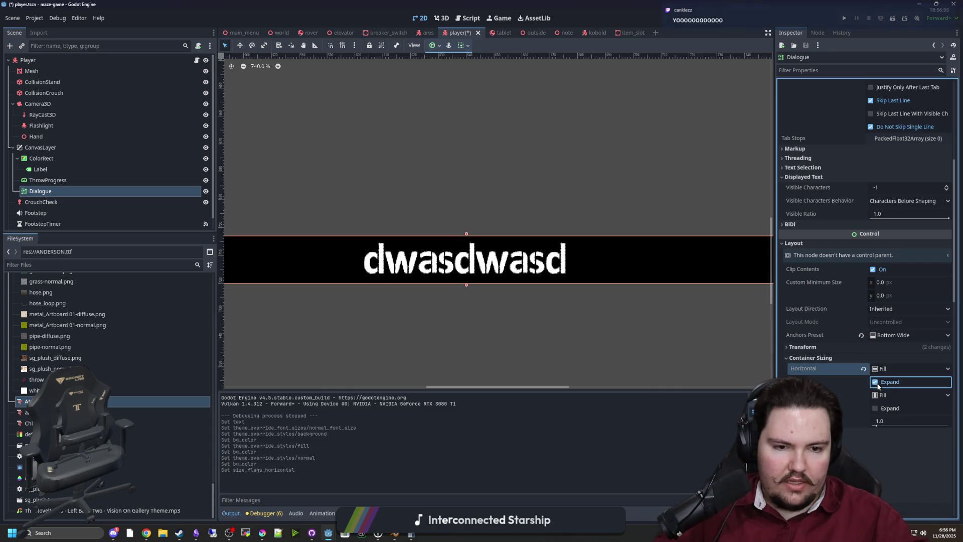
pyautogui.click(875, 382)
pyautogui.click(883, 369)
pyautogui.click(895, 397)
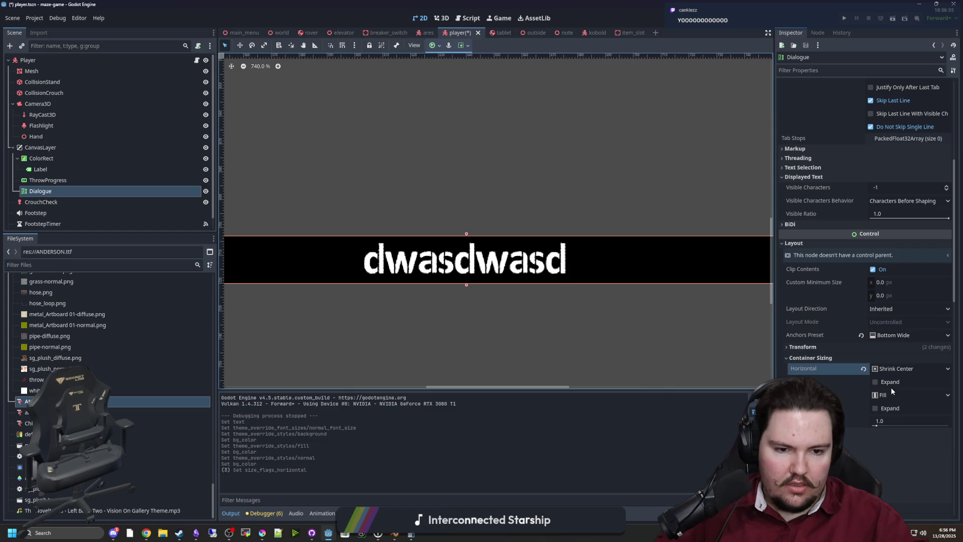
pyautogui.scroll(-7, 497, 276)
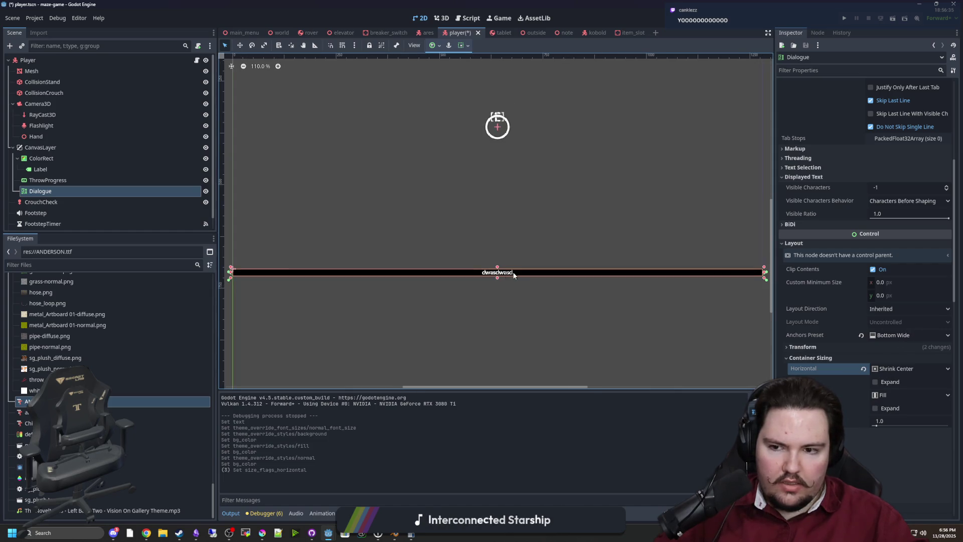
pyautogui.scroll(5, 514, 274)
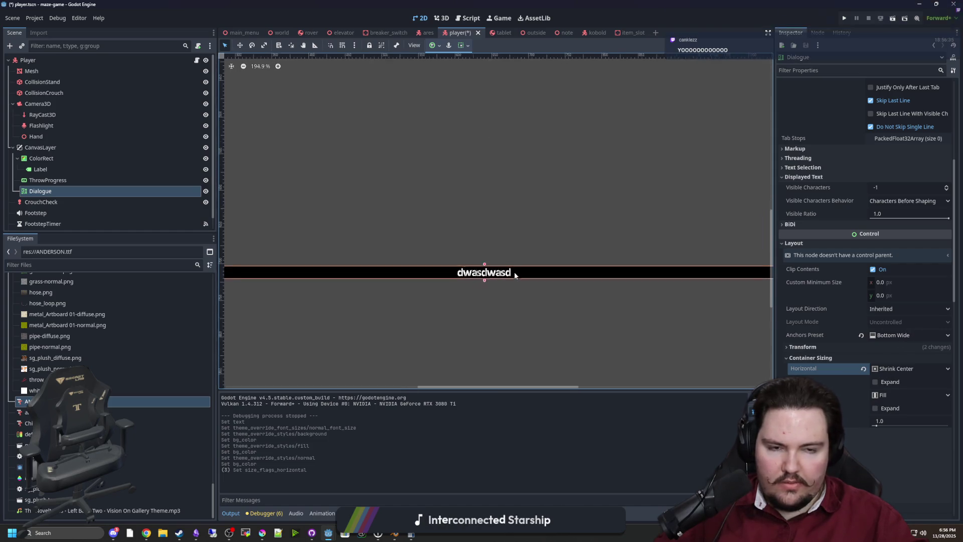
pyautogui.click(901, 335)
pyautogui.click(903, 439)
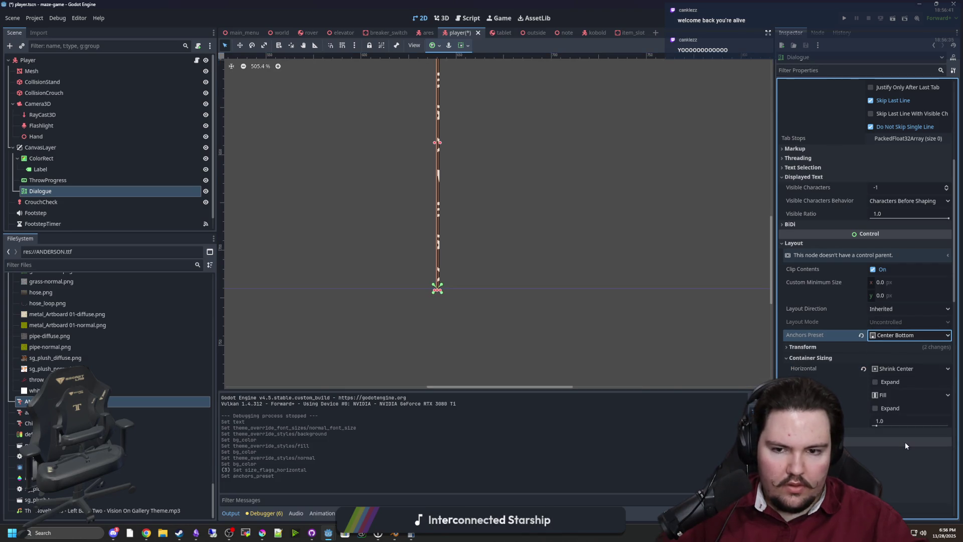
# Set horizontal container sizing back to Fill and the anchors preset to Bottom Wide.
pyautogui.click(896, 369)
pyautogui.click(890, 383)
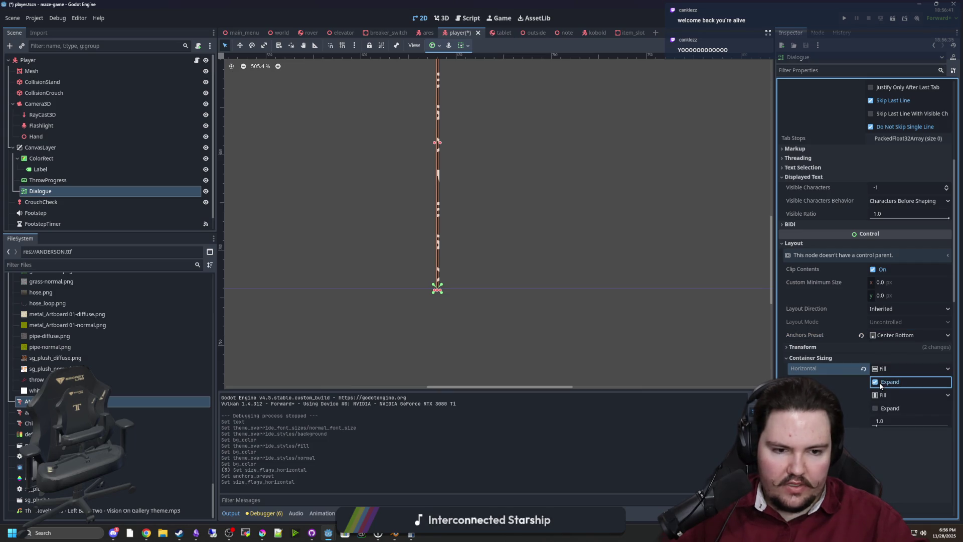
pyautogui.click(898, 334)
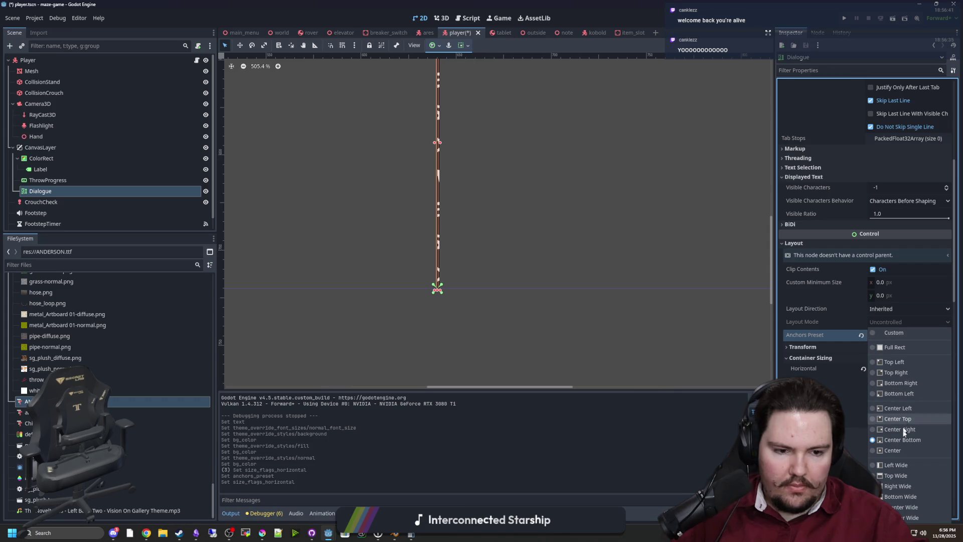
pyautogui.click(898, 496)
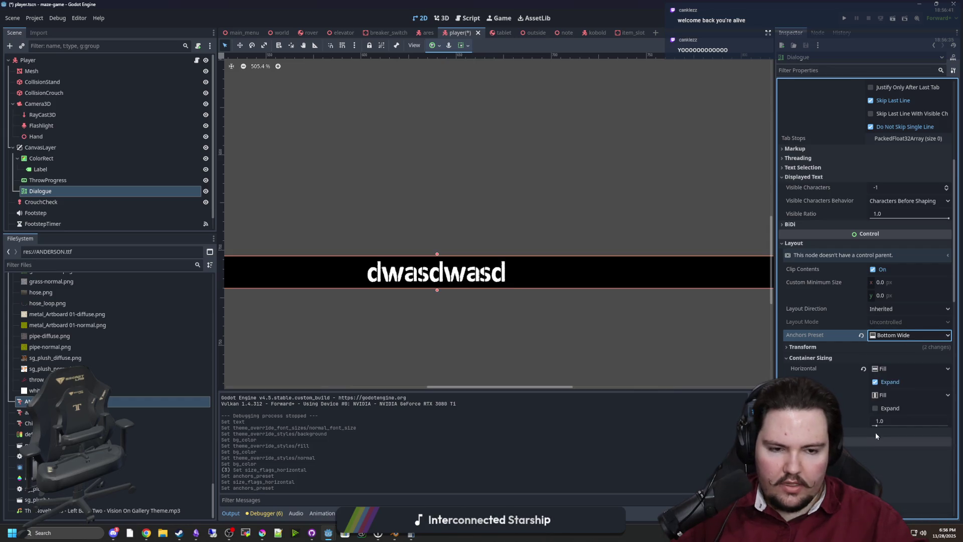
pyautogui.scroll(-4, 411, 272)
pyautogui.scroll(-7, 480, 272)
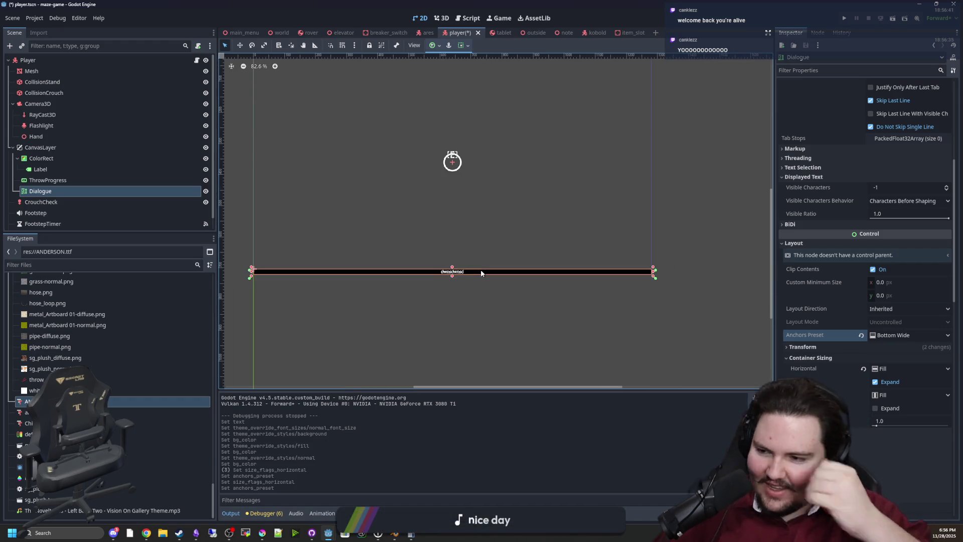
pyautogui.scroll(3, 438, 287)
pyautogui.scroll(8, 438, 287)
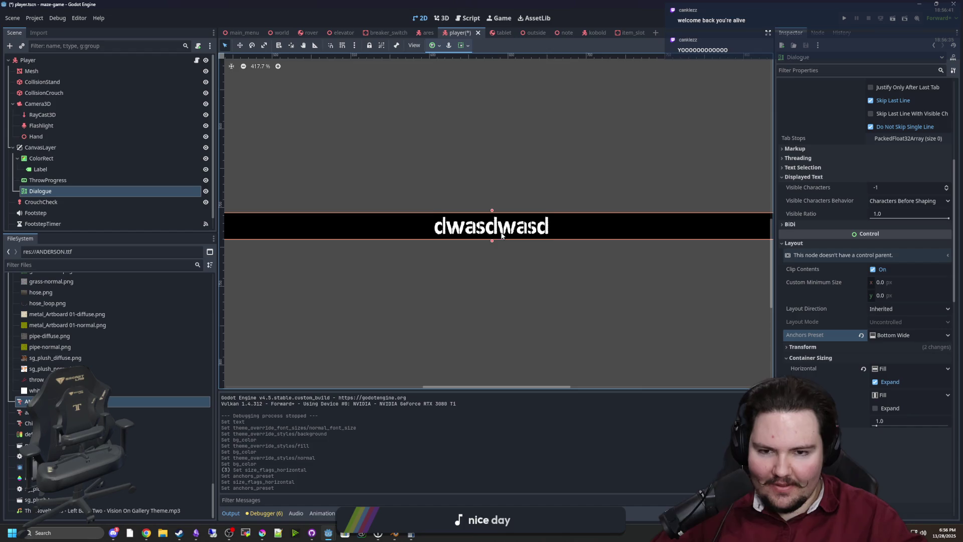
# Look through the Dialogue's Colors, Constants and Font Sizes theme override sections.
pyautogui.scroll(-10, 873, 324)
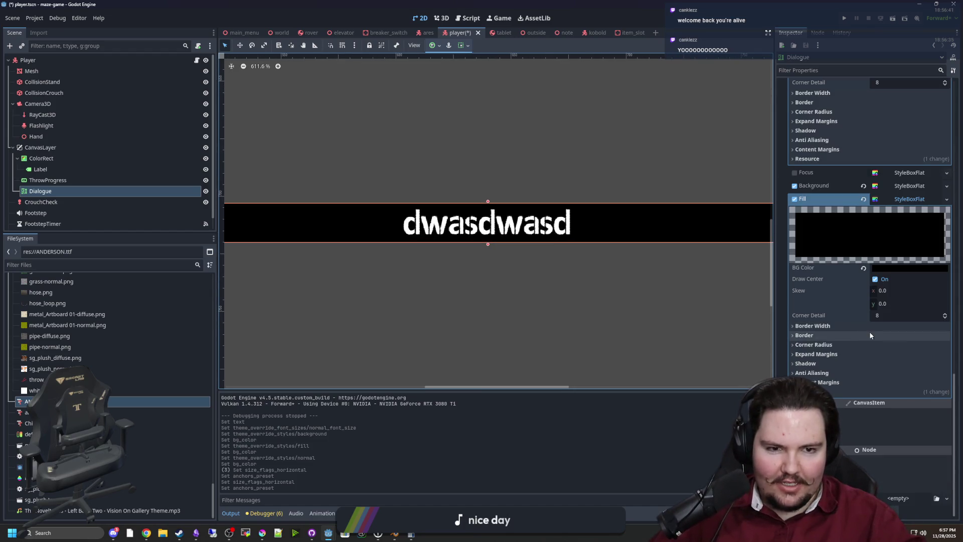
pyautogui.scroll(7, 865, 321)
pyautogui.click(797, 164)
pyautogui.click(797, 165)
pyautogui.click(804, 176)
pyautogui.click(802, 176)
pyautogui.click(797, 164)
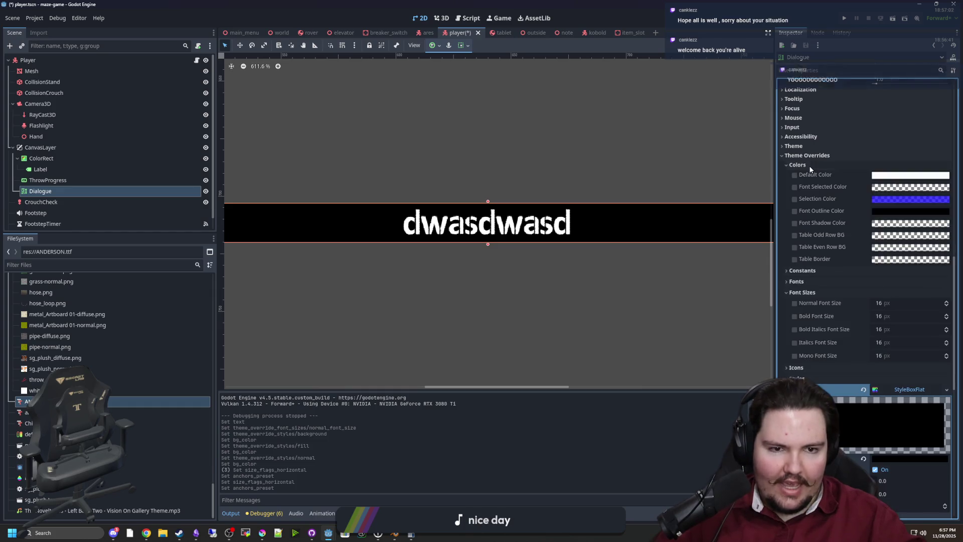
pyautogui.click(797, 164)
pyautogui.click(810, 199)
pyautogui.click(805, 207)
pyautogui.click(806, 207)
pyautogui.scroll(4, 794, 223)
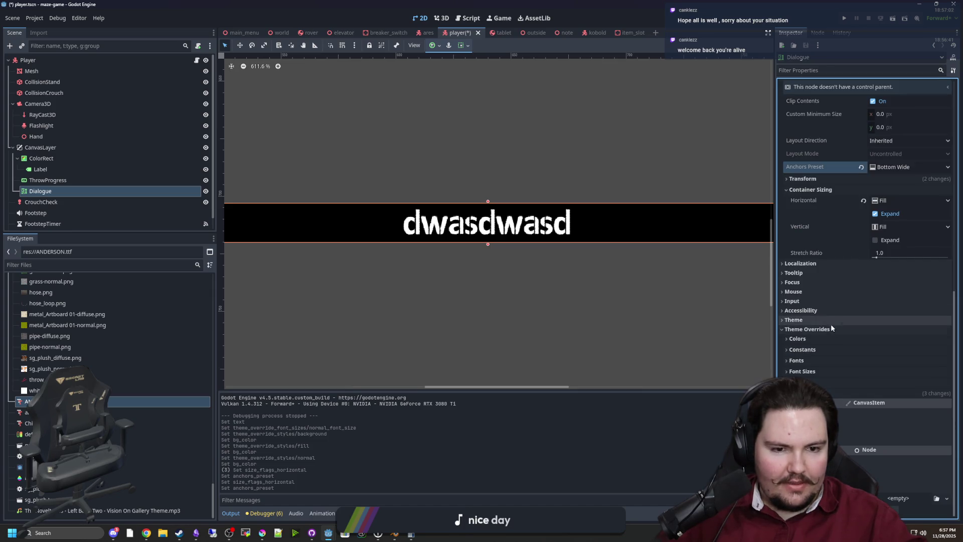
pyautogui.scroll(-5, 870, 246)
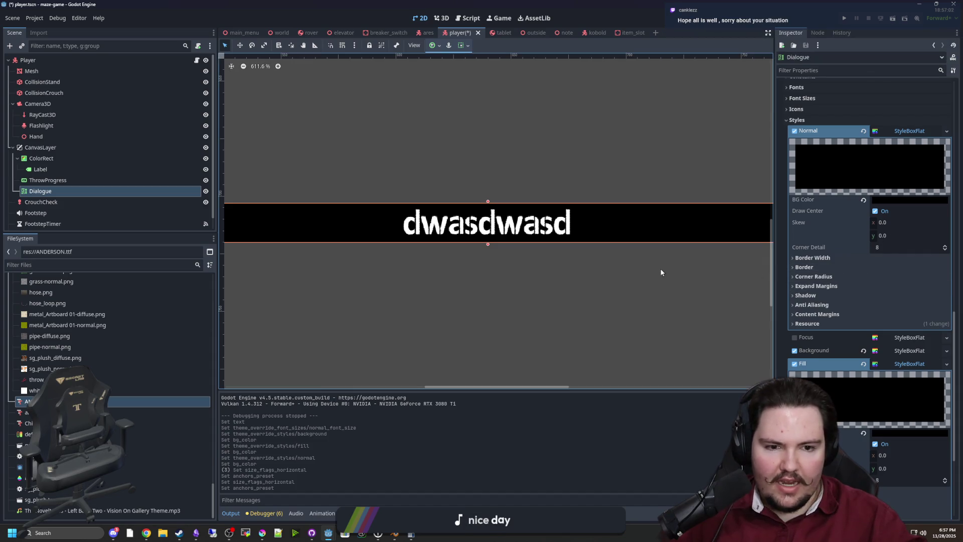
# Clear the Fill style override, leaving the black Normal StyleBoxFlat.
pyautogui.moveTo(663, 271); pyautogui.dragTo(626, 294)
pyautogui.scroll(-2, 825, 350)
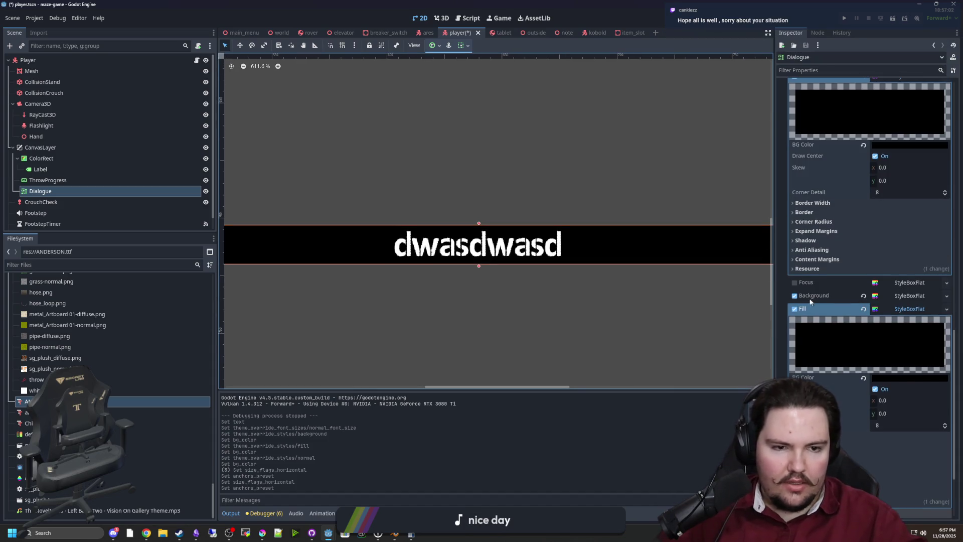
pyautogui.click(796, 309)
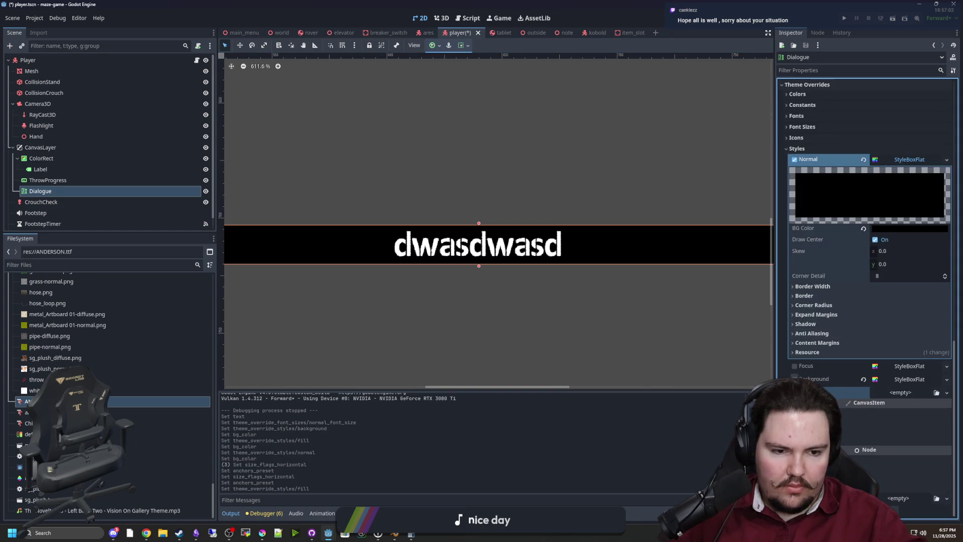
pyautogui.scroll(2, 861, 350)
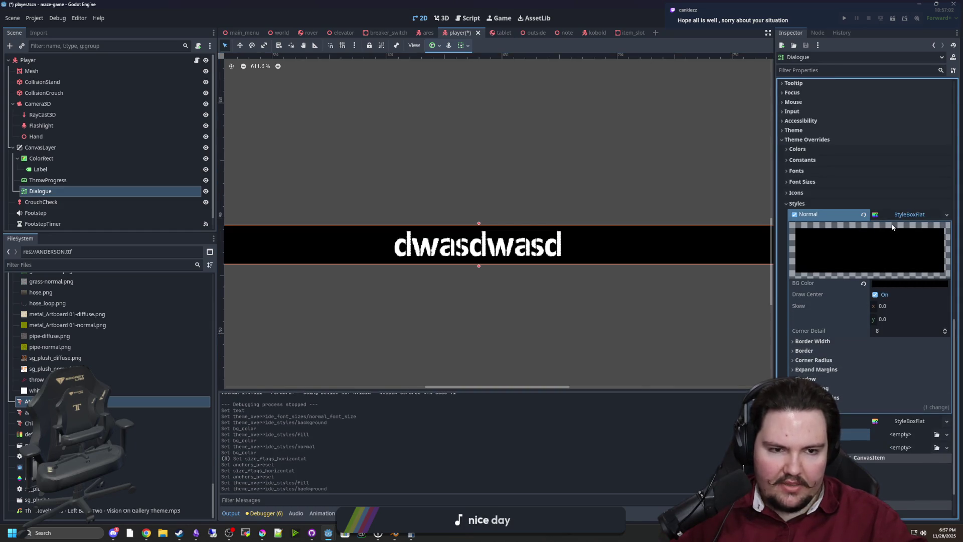
pyautogui.click(805, 408)
pyautogui.scroll(3, 534, 270)
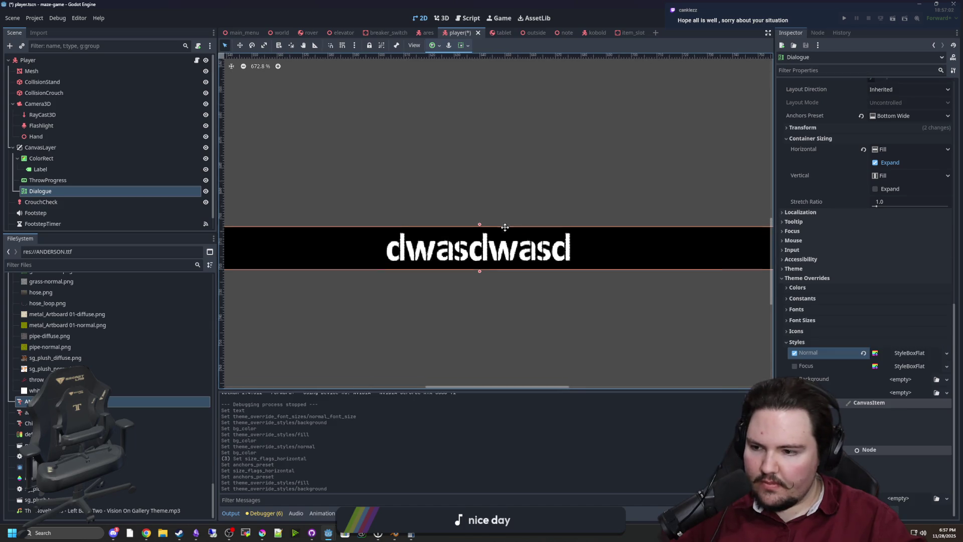
# Set the Normal StyleBoxFlat's top and bottom content margins to 5.
pyautogui.click(905, 366)
pyautogui.click(909, 353)
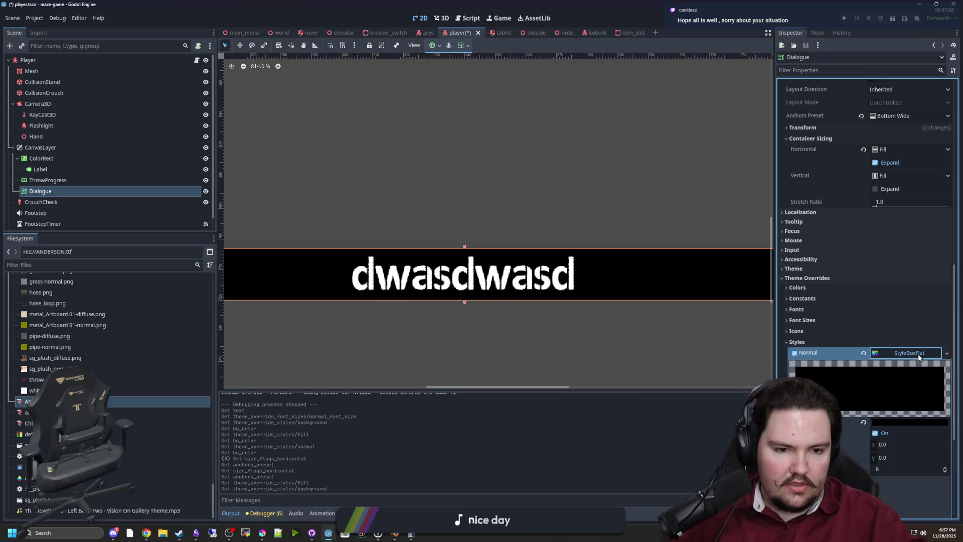
pyautogui.click(847, 372)
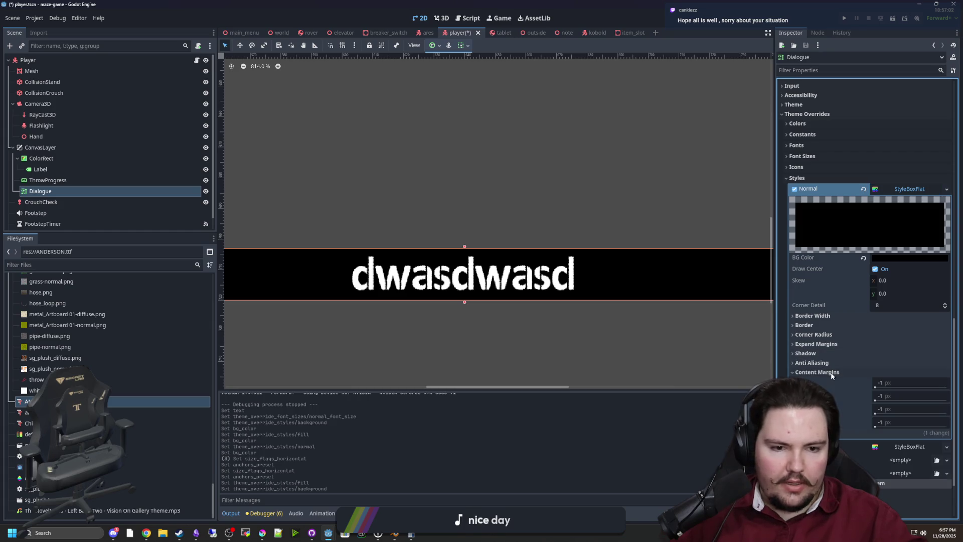
pyautogui.moveTo(875, 387)
pyautogui.mouseDown()
pyautogui.moveTo(876, 400)
pyautogui.moveTo(863, 399)
pyautogui.mouseUp()
pyautogui.hotkey('ctrl', 'z')
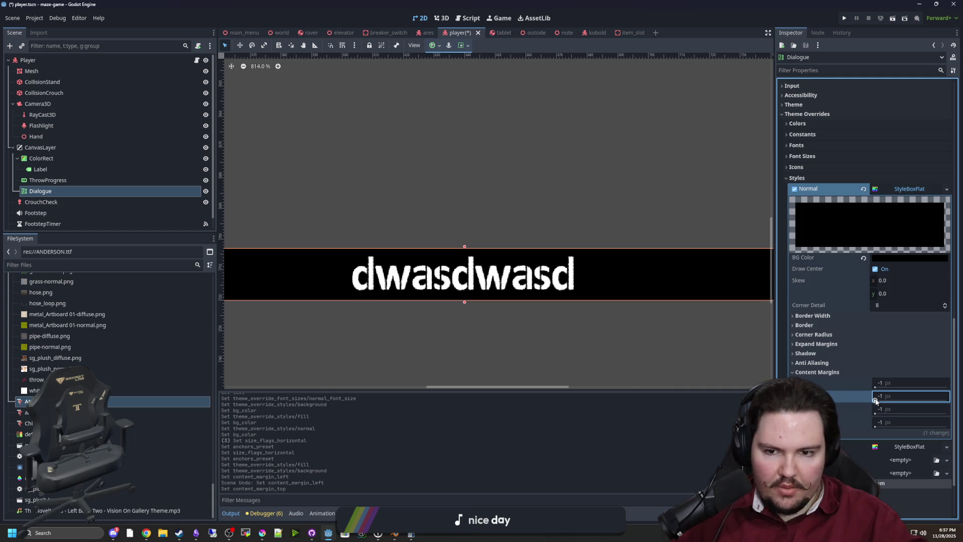
pyautogui.click(893, 396)
pyautogui.write('5')
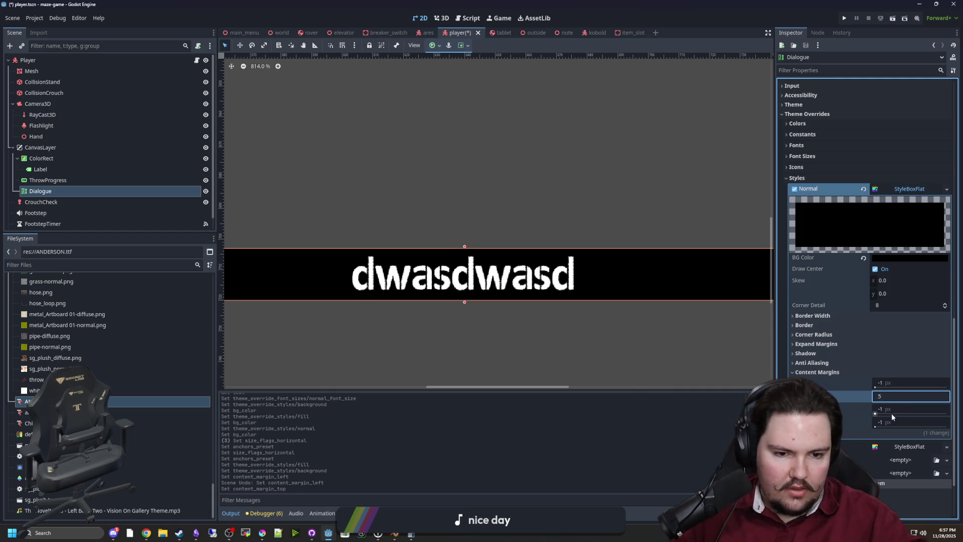
pyautogui.click(893, 423)
pyautogui.write('5')
pyautogui.press('Return')
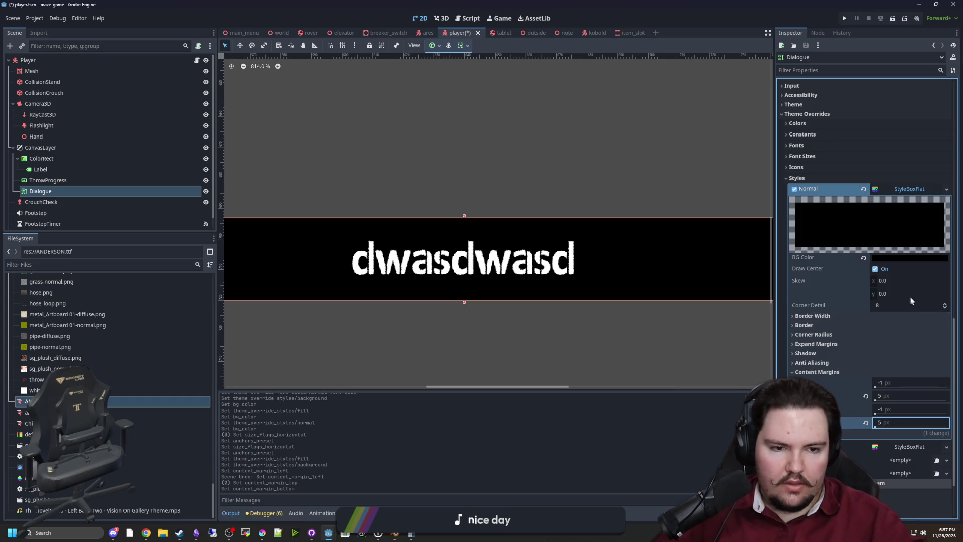
# Make the Normal background colour translucent black, ending at #00000032.
pyautogui.click(909, 257)
pyautogui.write('00000039')
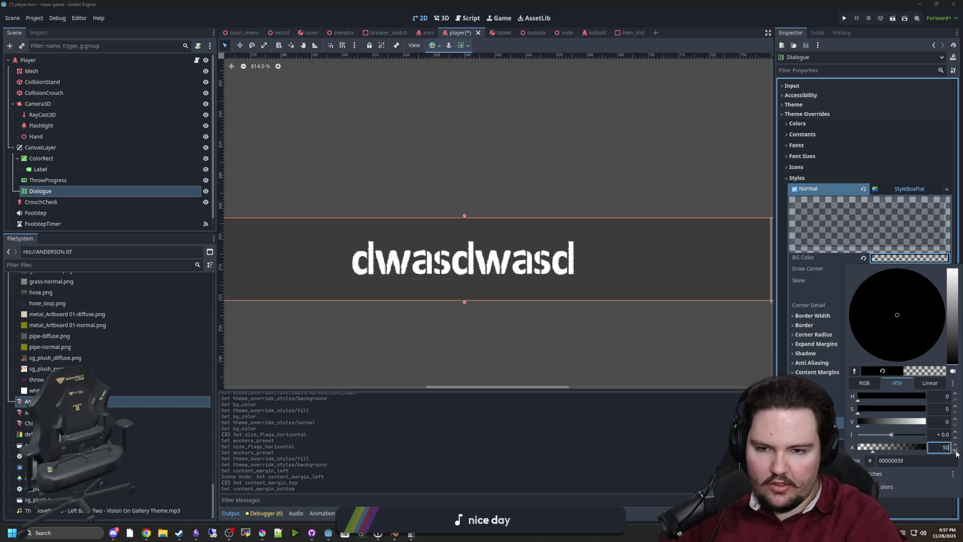
pyautogui.click(908, 189)
pyautogui.click(910, 257)
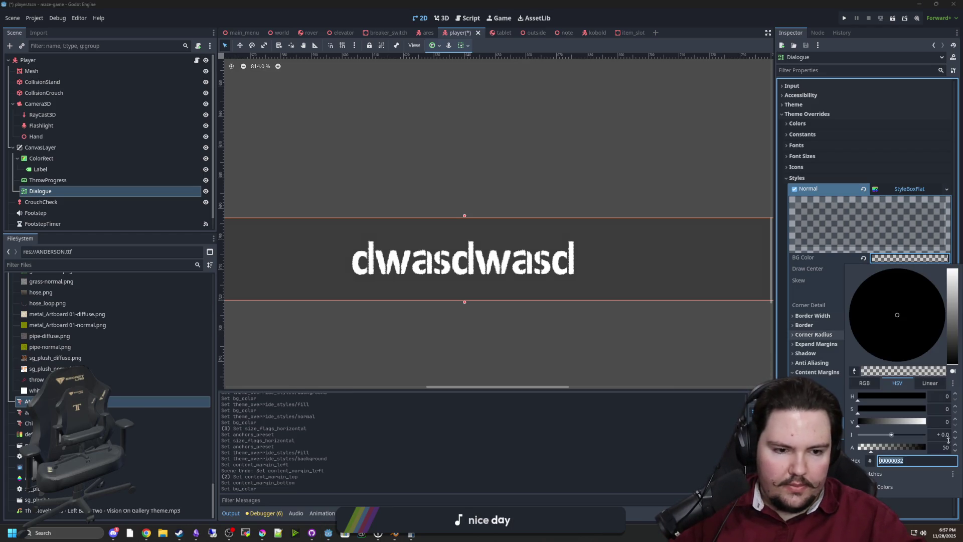
pyautogui.click(485, 427)
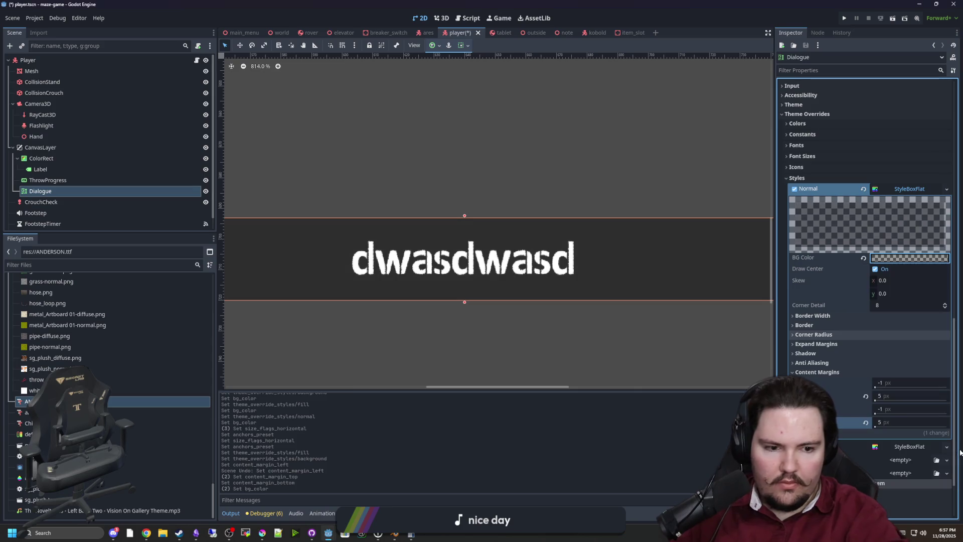
# Reselect the Dialogue node and bring up the Player's script.
pyautogui.scroll(-10, 510, 332)
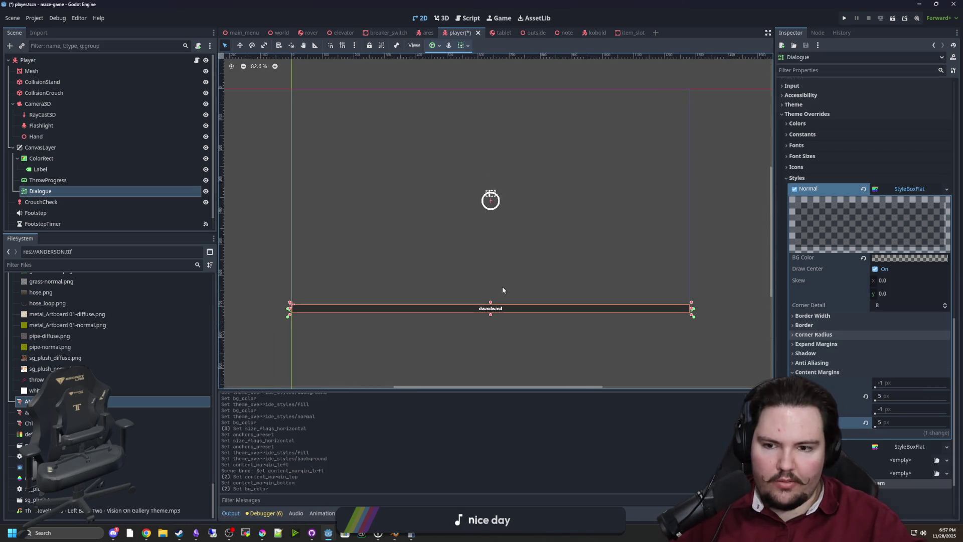
pyautogui.click(515, 327)
pyautogui.scroll(1, 516, 327)
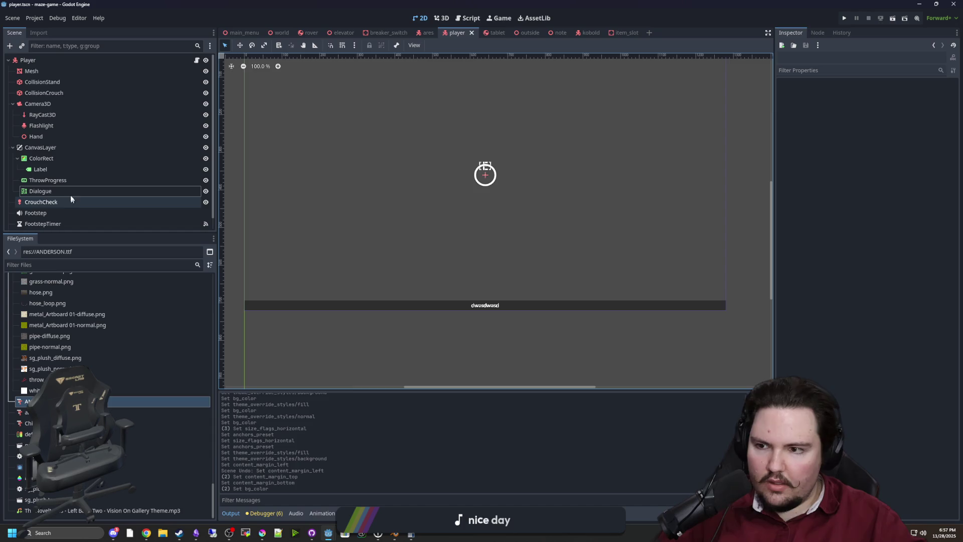
pyautogui.click(70, 192)
pyautogui.scroll(10, 808, 284)
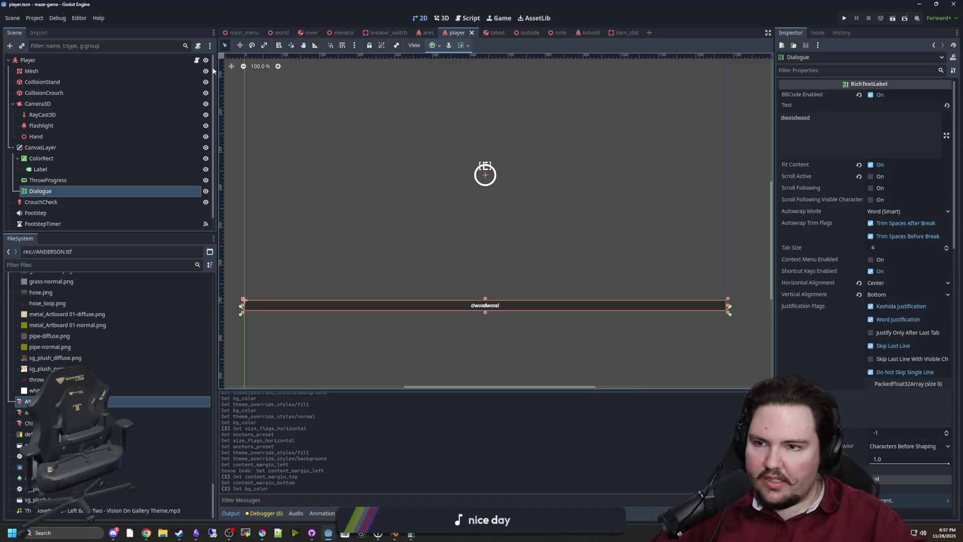
pyautogui.click(197, 60)
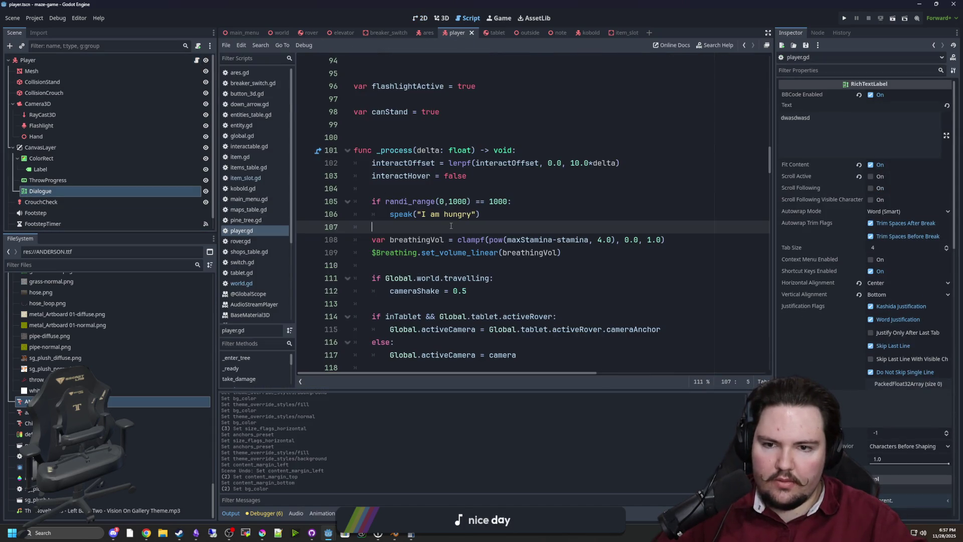
# In speak(), prepend a "[color=yellow]" tag to the dialogue text assignment.
pyautogui.click(448, 189)
pyautogui.keyDown('ctrl'); pyautogui.click(401, 215); pyautogui.keyUp('ctrl')
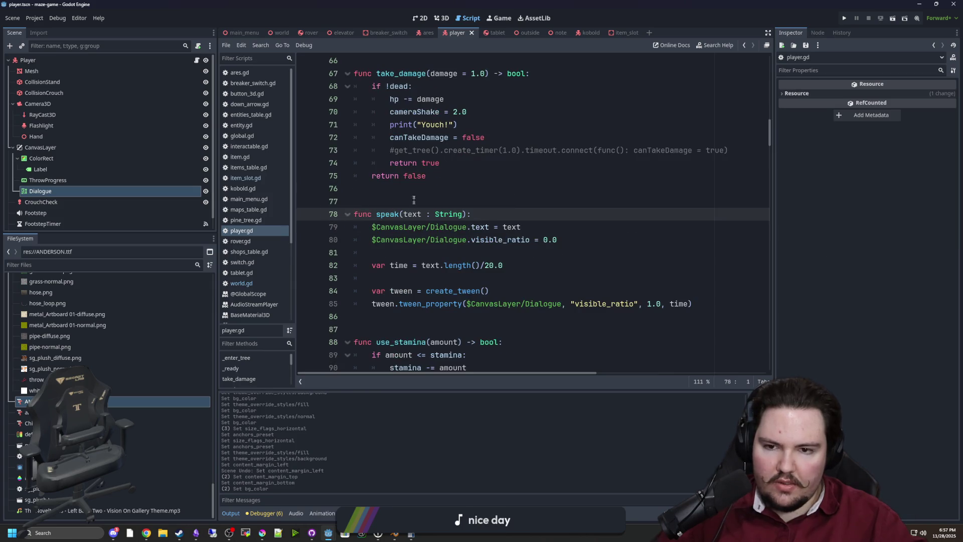
pyautogui.press('Up')
pyautogui.press('Up')
pyautogui.scroll(-1, 442, 241)
pyautogui.click(594, 281)
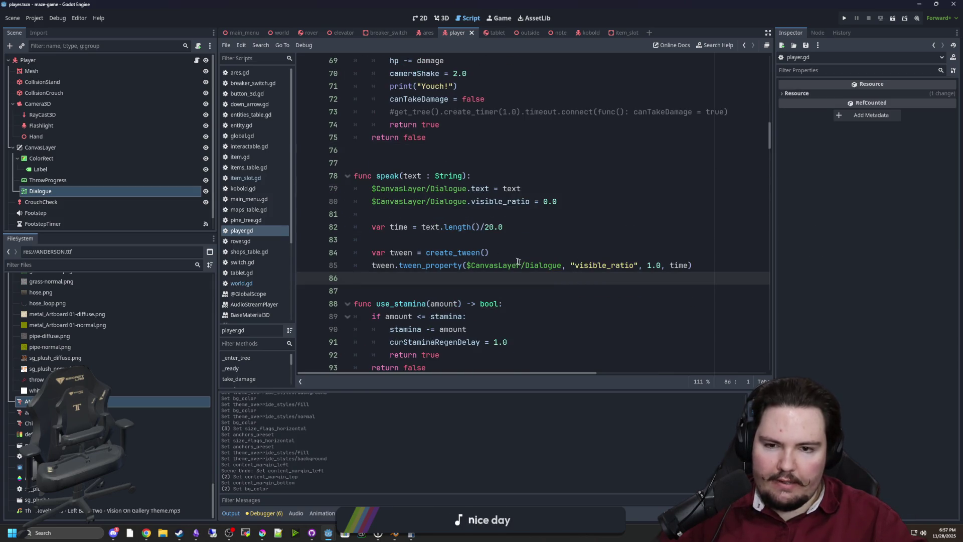
pyautogui.press('Up')
pyautogui.press('Up')
pyautogui.click(516, 192)
pyautogui.click(517, 180)
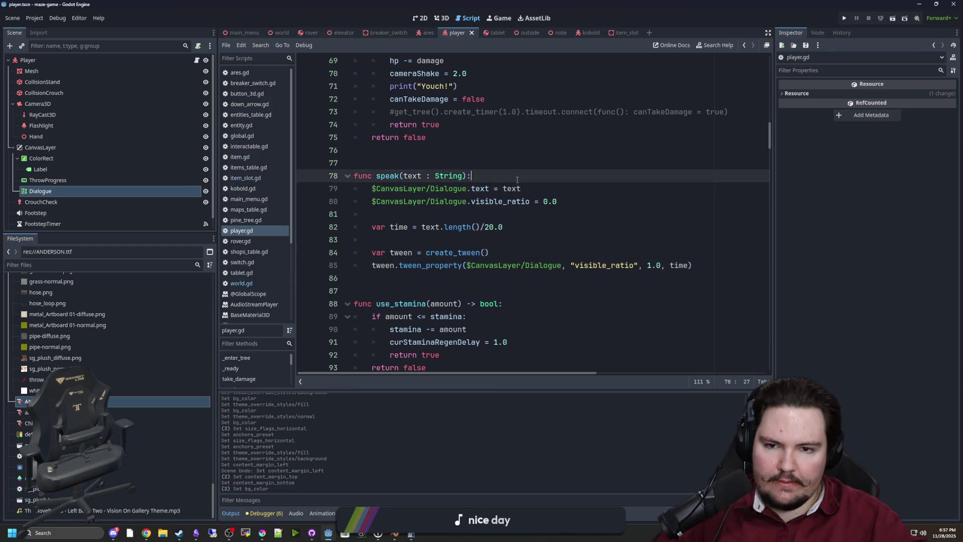
pyautogui.click(498, 193)
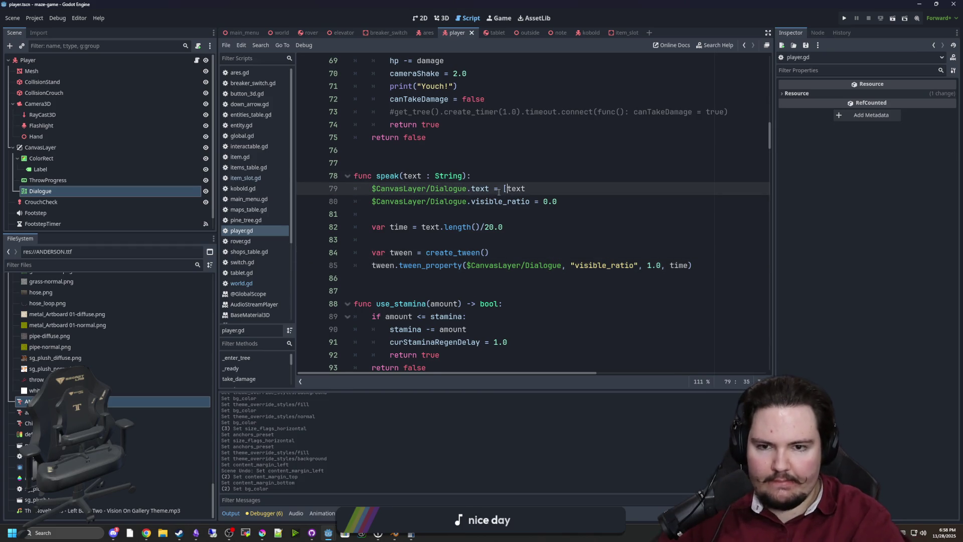
pyautogui.write('[] +')
pyautogui.press('Left')
pyautogui.press('Left')
pyautogui.press('Left')
pyautogui.write('""')
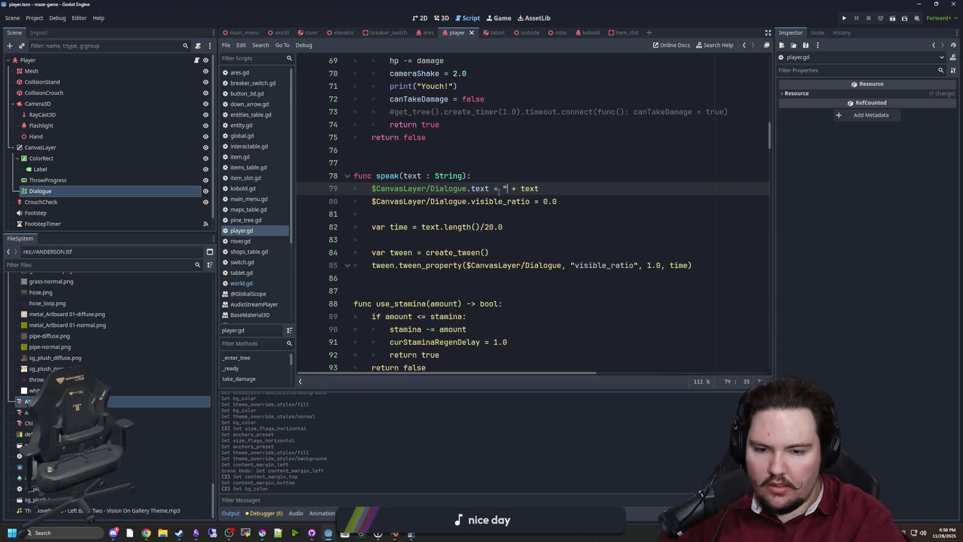
pyautogui.write('color')
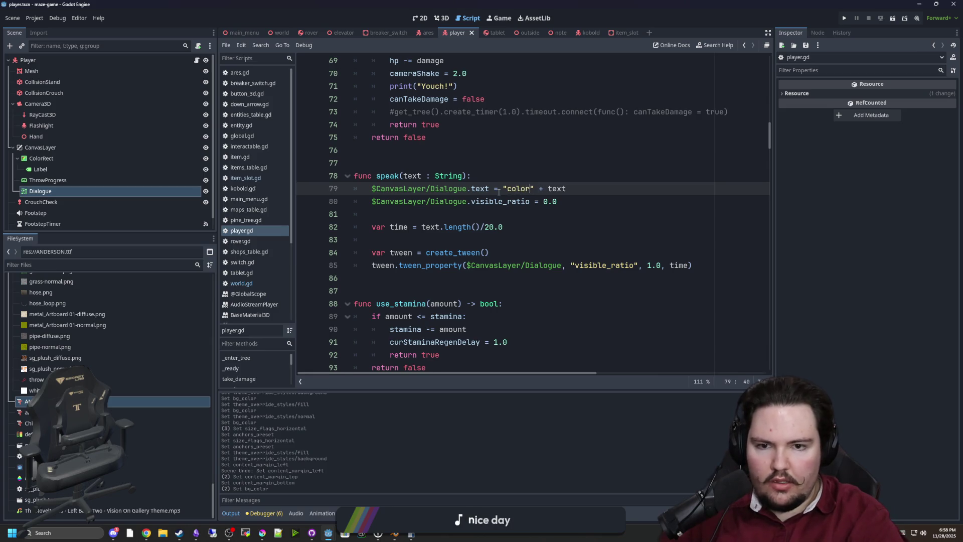
pyautogui.write('co')
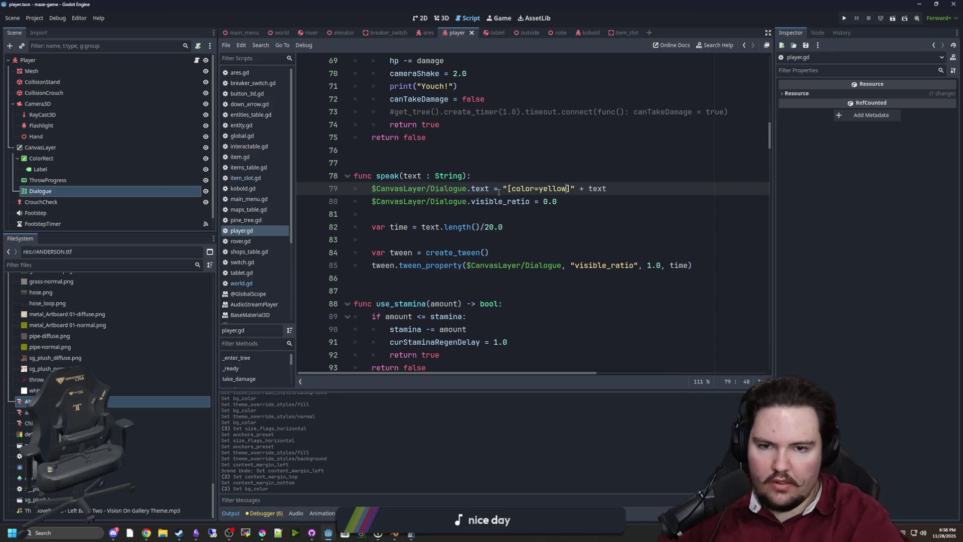
# Check the Dialogue label's properties, then save player.gd.
pyautogui.click(498, 176)
pyautogui.click(40, 192)
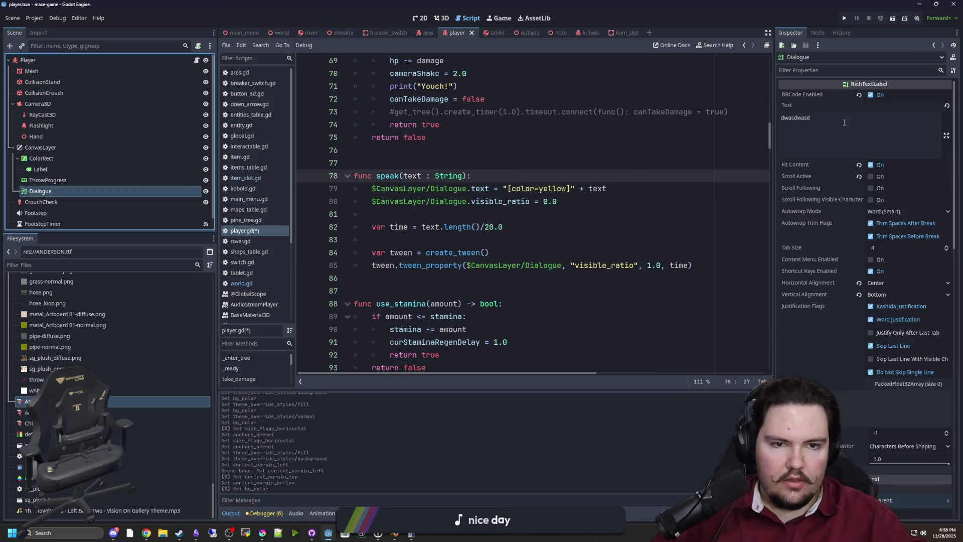
pyautogui.click(574, 176)
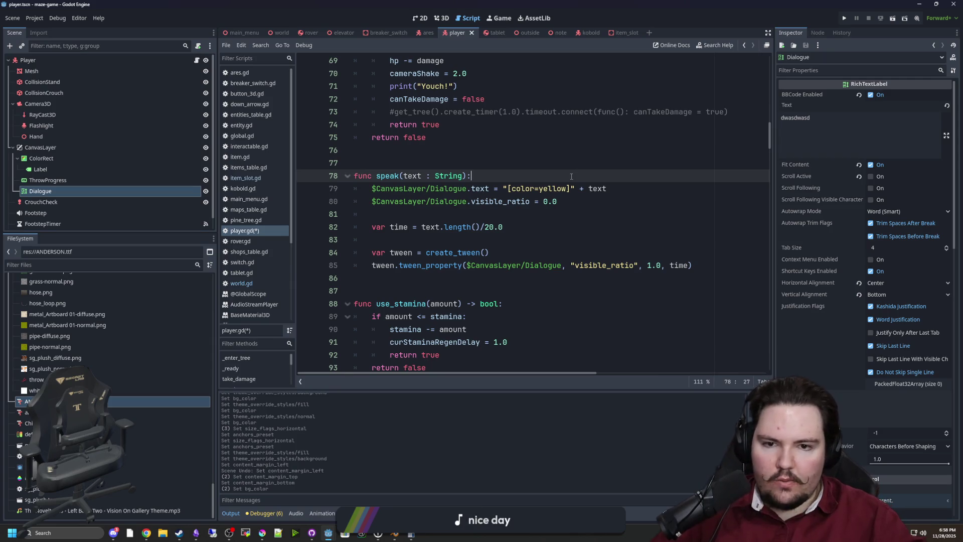
pyautogui.click(597, 169)
pyautogui.hotkey('ctrl', 's')
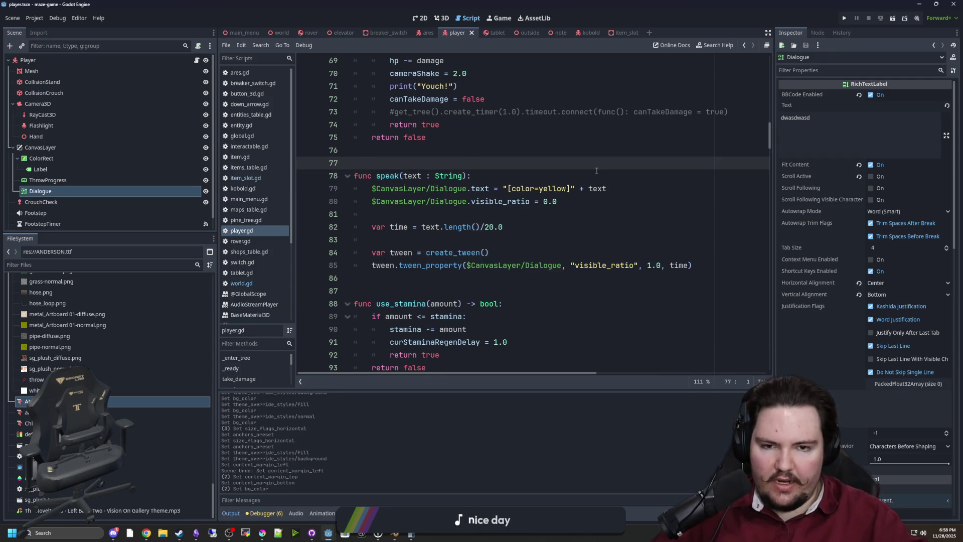
# Start a new first line in speak(): '$CanvasLayer/Dialogue.modulate.a ='.
pyautogui.click(596, 174)
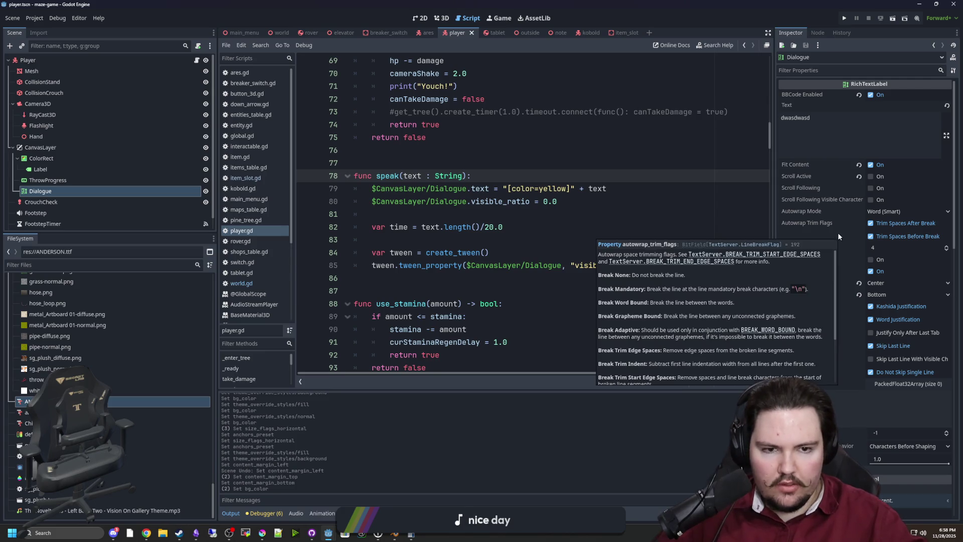
pyautogui.click(553, 188)
pyautogui.click(537, 216)
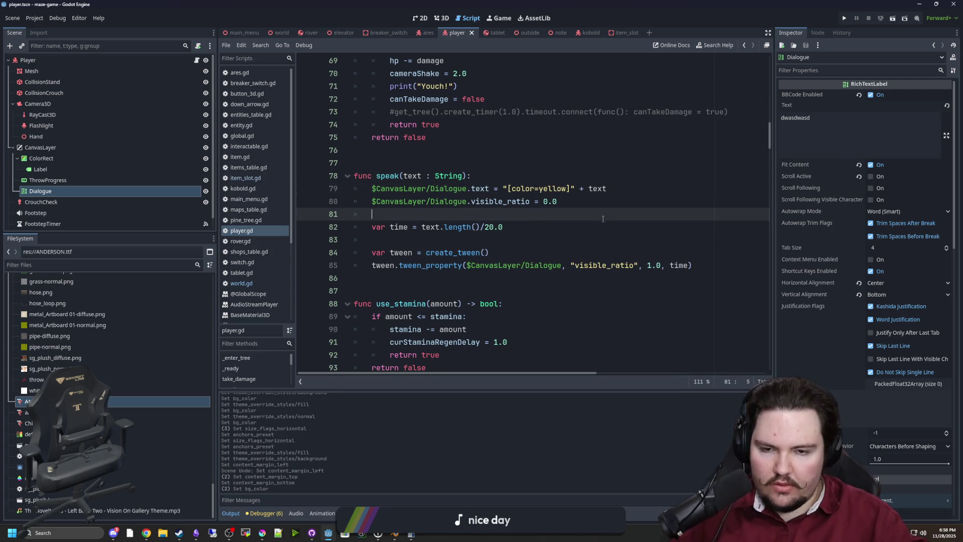
pyautogui.press('Down')
pyautogui.moveTo(466, 202); pyautogui.dragTo(376, 200)
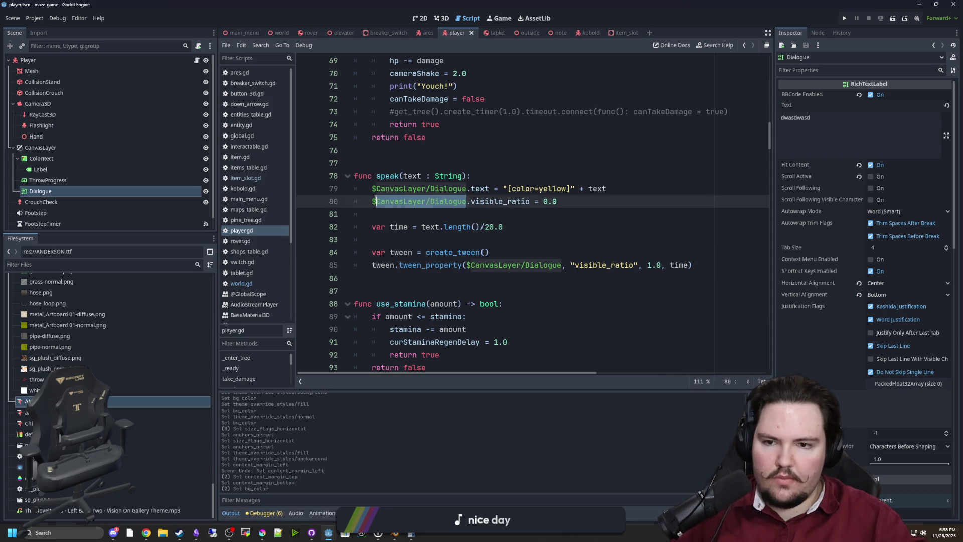
pyautogui.click(476, 175)
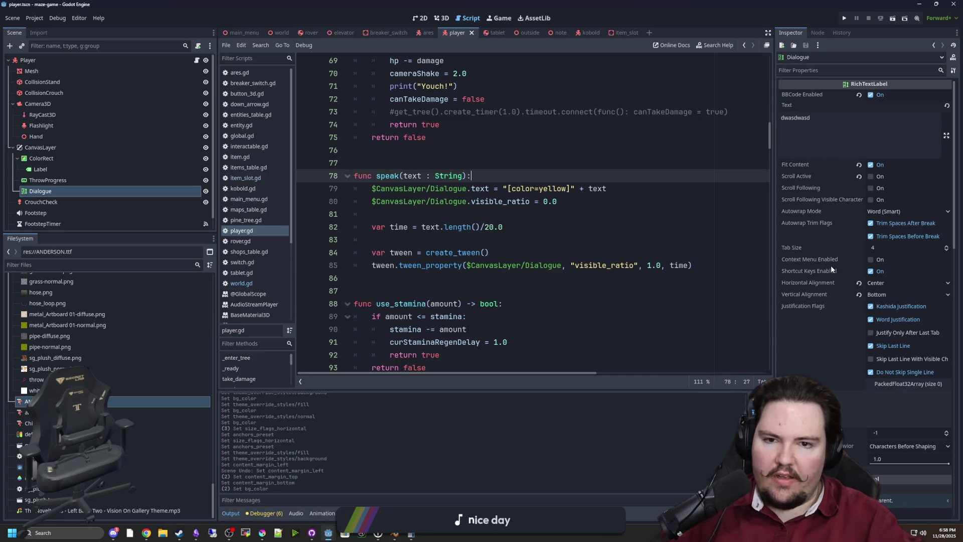
pyautogui.press('Return')
pyautogui.write('$CanvasLayer/Dialogue.')
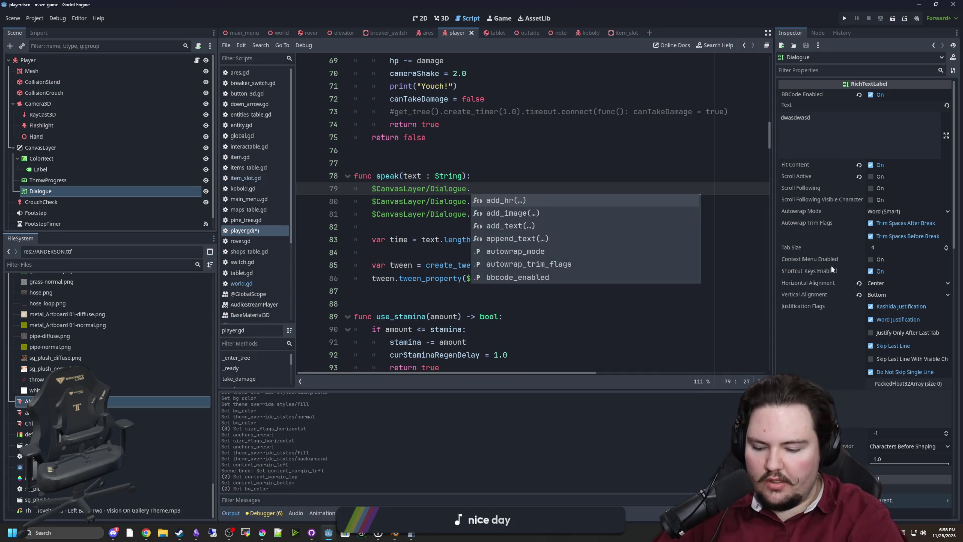
pyautogui.write('modulate.a = 0.0')
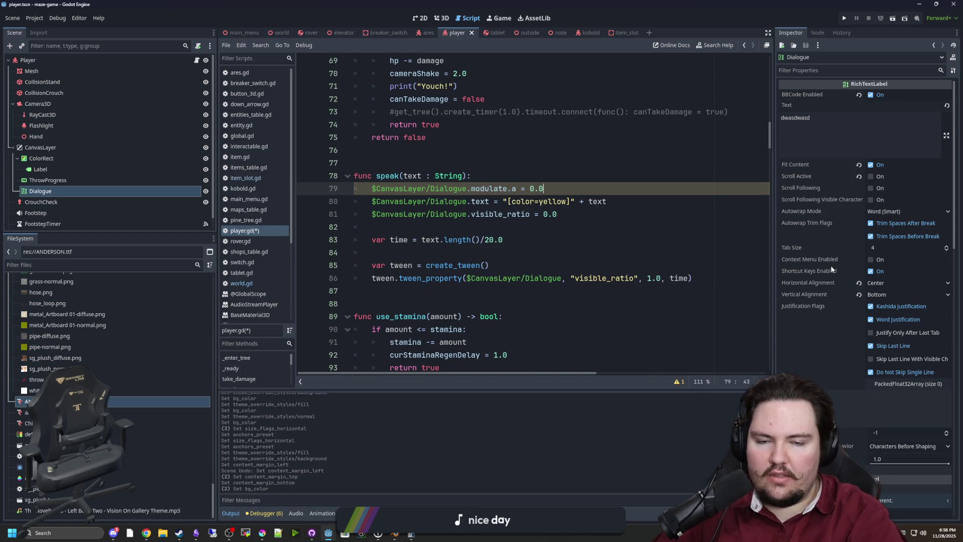
# Add tween.set_parallel(true) on a new line right after the create_tween() call.
pyautogui.press('Up')
pyautogui.press('Up')
pyautogui.press('Up')
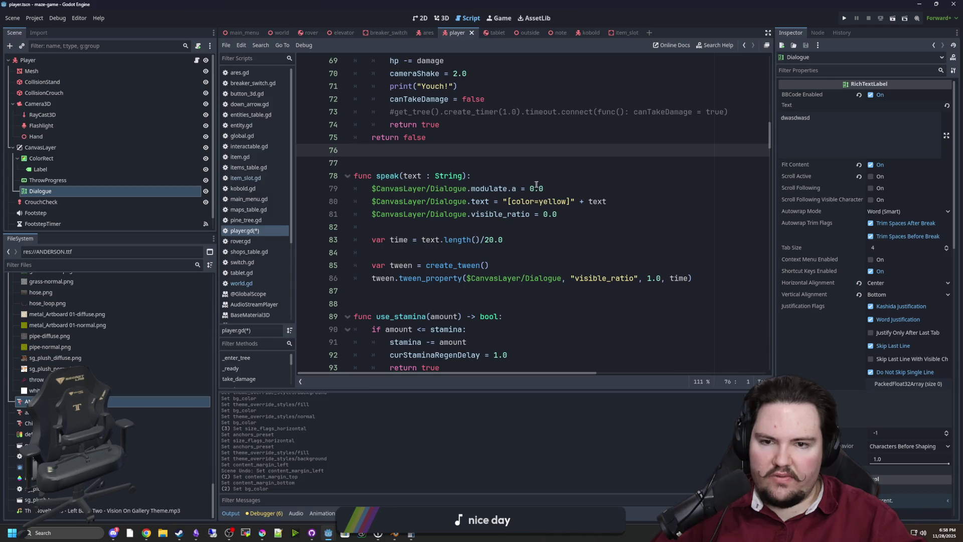
pyautogui.moveTo(574, 188); pyautogui.dragTo(372, 189)
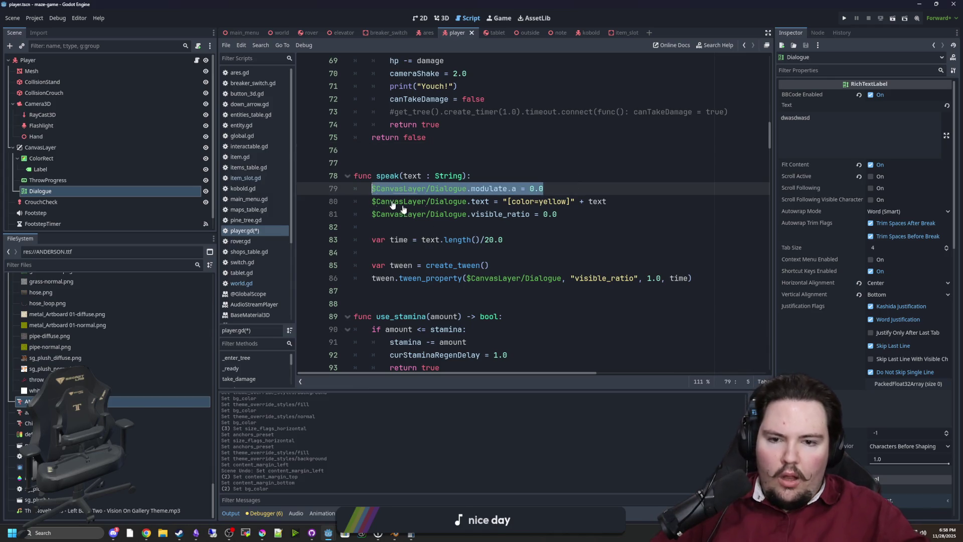
pyautogui.click(712, 280)
pyautogui.press('Up')
pyautogui.press('Return')
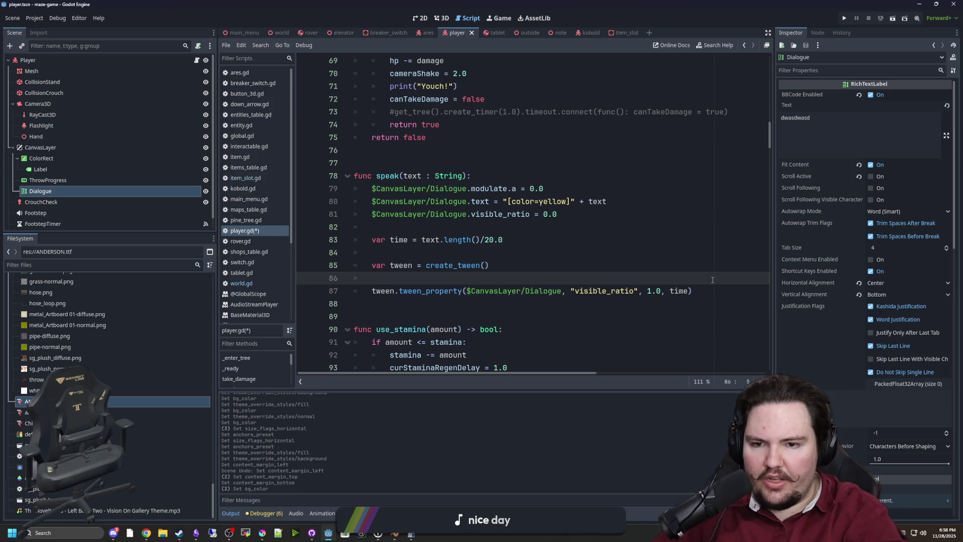
pyautogui.write('tween.twe')
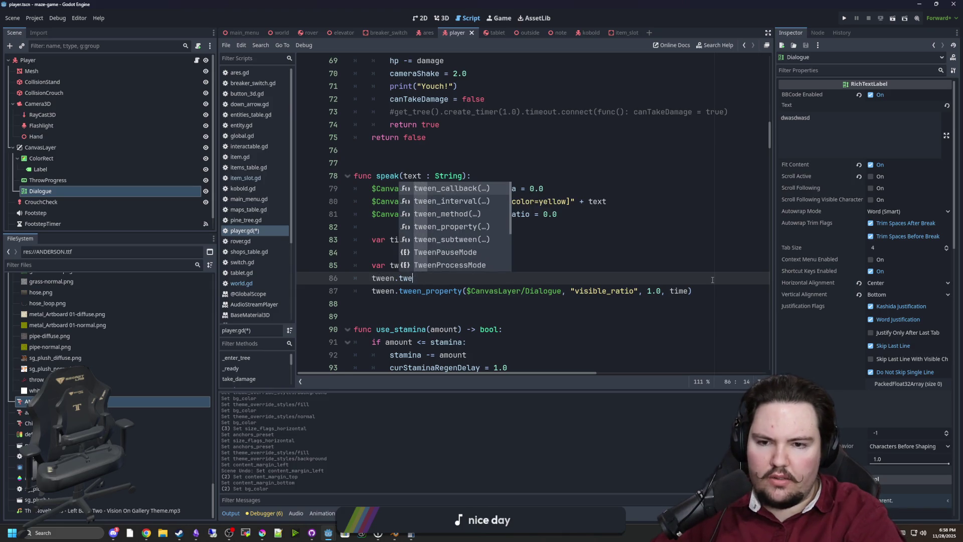
pyautogui.write('en_)ara')
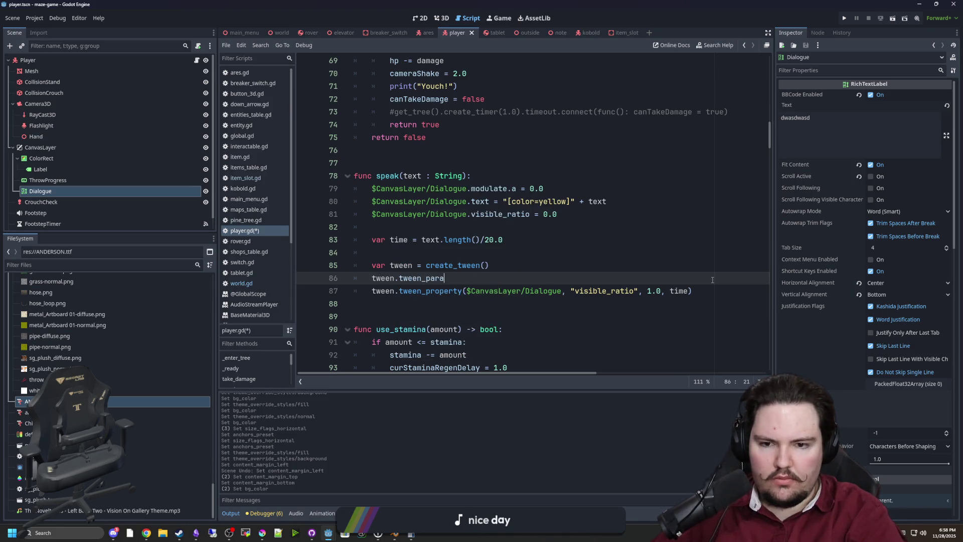
pyautogui.write('p')
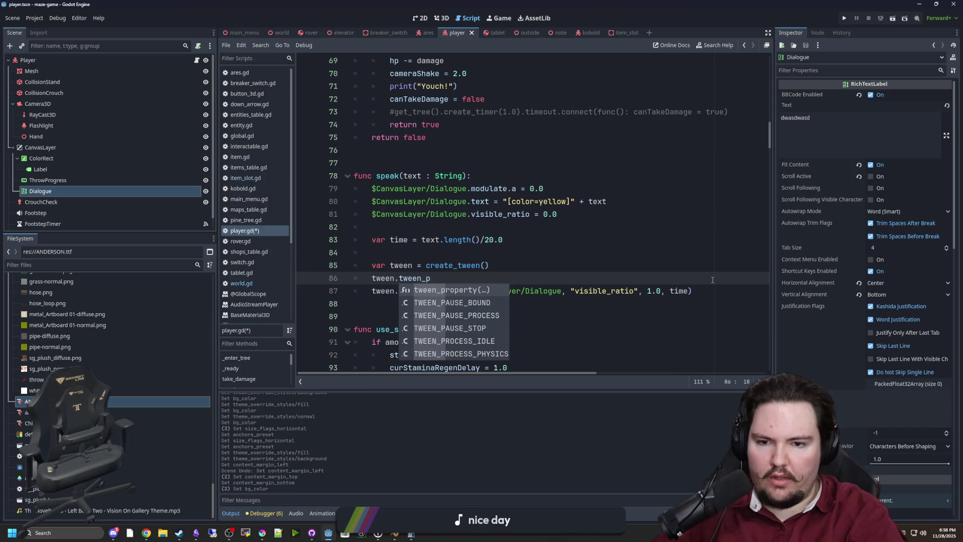
pyautogui.press('BackSpace')
pyautogui.press('BackSpace')
pyautogui.press('BackSpace')
pyautogui.press('BackSpace')
pyautogui.write('set_p')
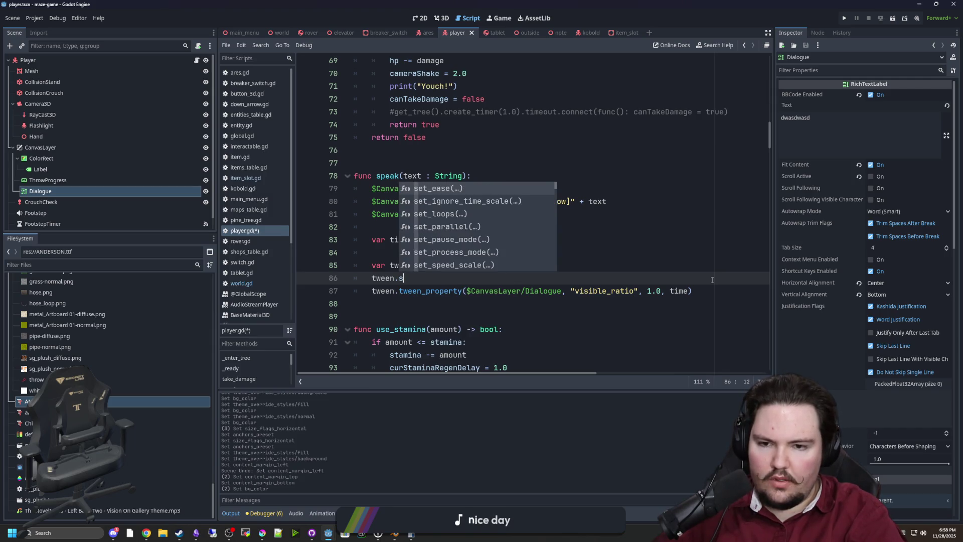
pyautogui.press('Return')
pyautogui.write('ue')
pyautogui.press('End')
# Paste the Dialogue modulate.a reset line and a copy of the visible_ratio tween_property call.
pyautogui.press('Down')
pyautogui.press('End')
pyautogui.press('Return')
pyautogui.write('$CanvasLayer/Dialogue.modulate.a = 0.0')
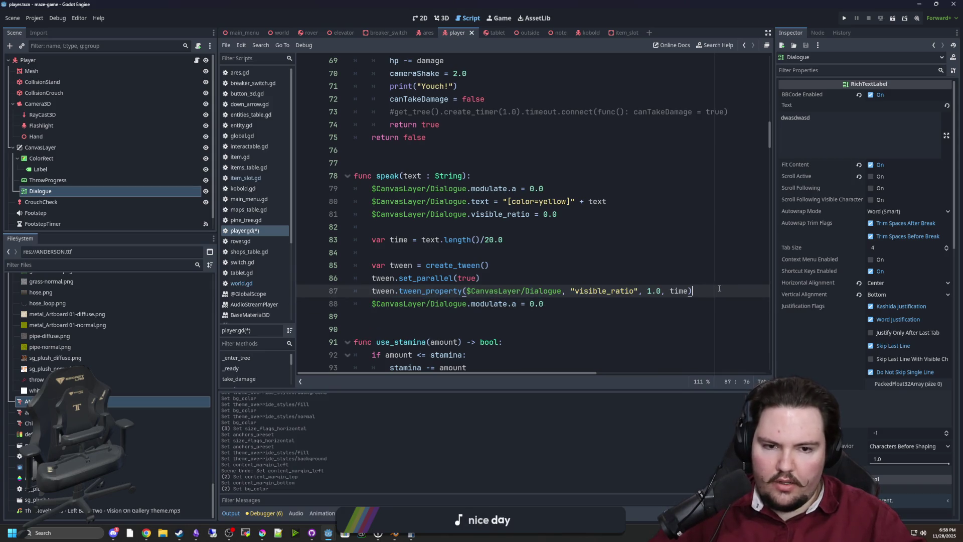
pyautogui.hotkey('ctrl', 'shift', 'Return')
pyautogui.moveTo(709, 289); pyautogui.dragTo(370, 307)
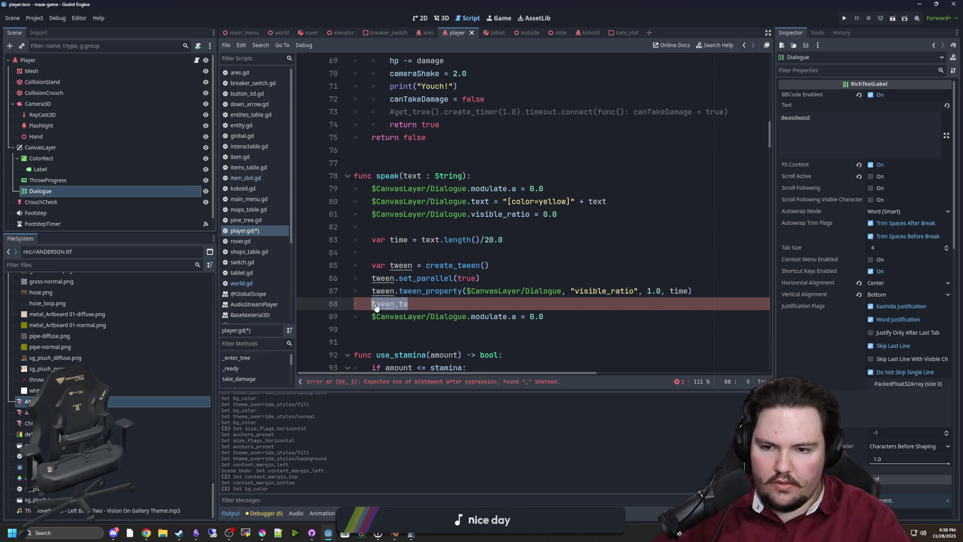
pyautogui.write('tween.tween_property($CanvasLayer/Dialogue, "visible_ratio", 1.0, time)')
pyautogui.press('Down')
pyautogui.press('Home')
pyautogui.hotkey('ctrl', 'shift', 'Right')
pyautogui.hotkey('ctrl', 'shift', 'Right')
pyautogui.hotkey('ctrl', 'shift', 'Right')
pyautogui.press('BackSpace')
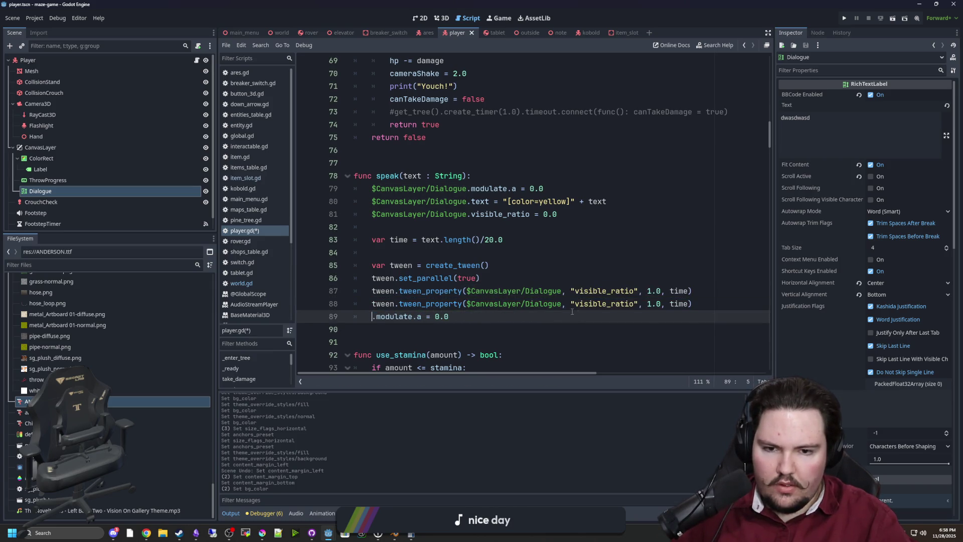
# Turn the copied tween line into a fade of "modulate:a" to 1.0 over 0.1 seconds.
pyautogui.click(561, 304)
pyautogui.moveTo(426, 316); pyautogui.dragTo(376, 316)
pyautogui.press('BackSpace')
pyautogui.doubleClick(622, 304)
pyautogui.write('modulate.a')
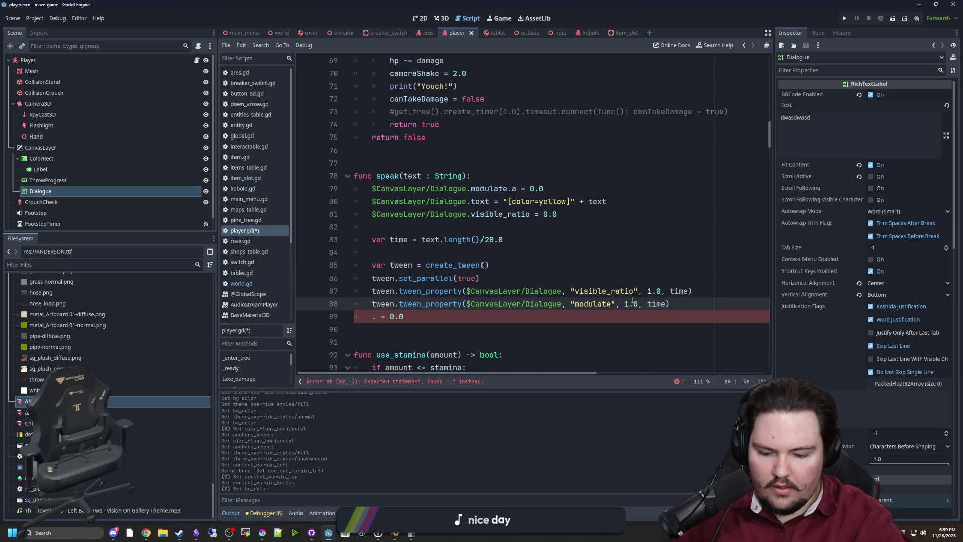
pyautogui.write(':a')
pyautogui.moveTo(406, 316); pyautogui.dragTo(354, 318)
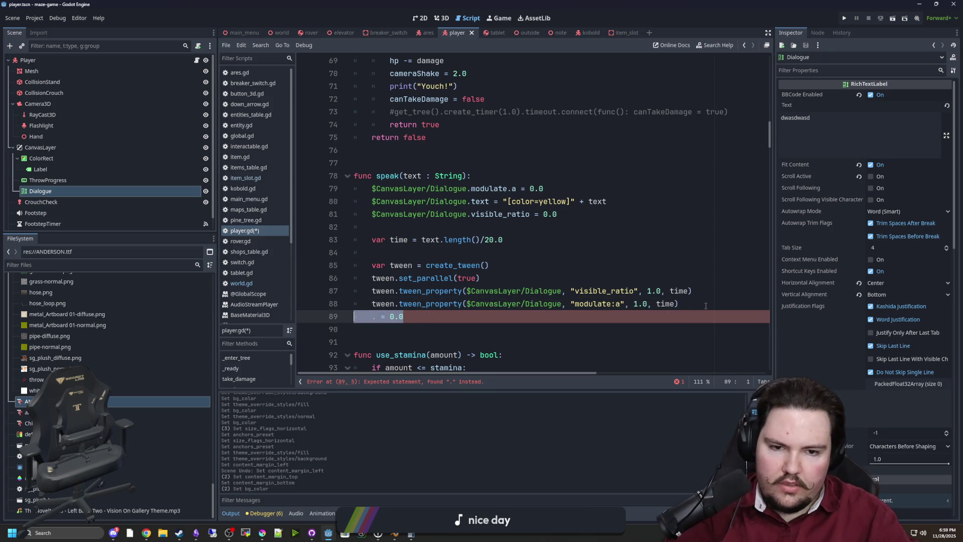
pyautogui.press('BackSpace')
pyautogui.press('BackSpace')
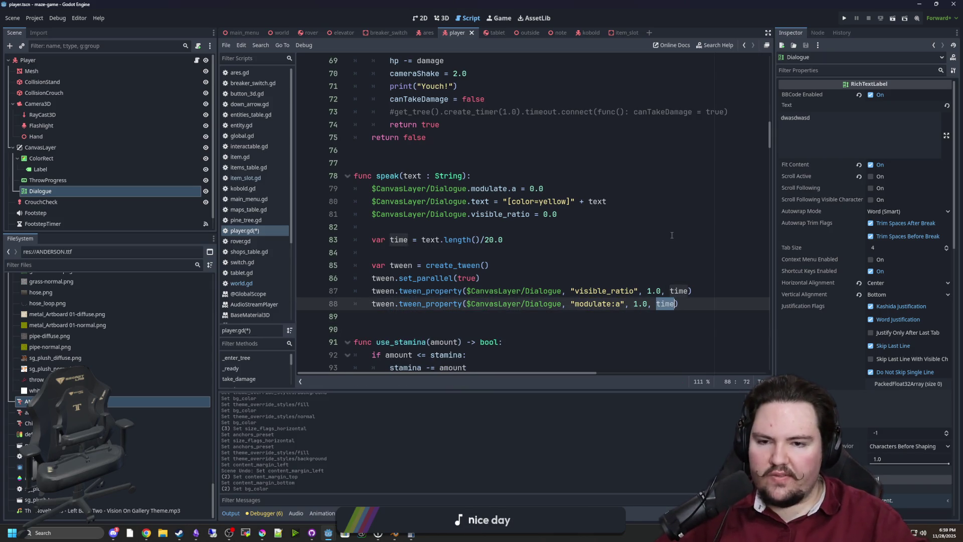
pyautogui.write('0.1')
pyautogui.click(671, 235)
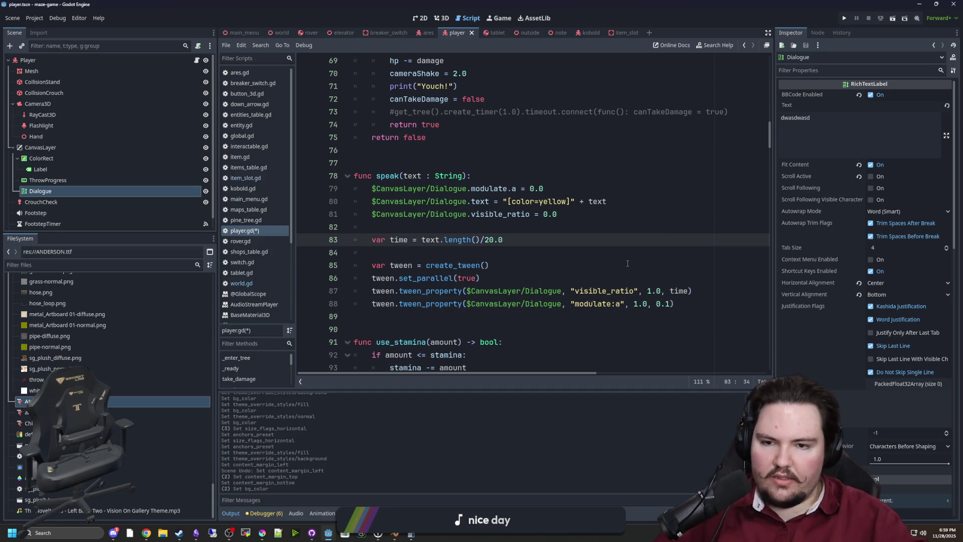
pyautogui.click(557, 321)
pyautogui.moveTo(676, 303); pyautogui.dragTo(371, 304)
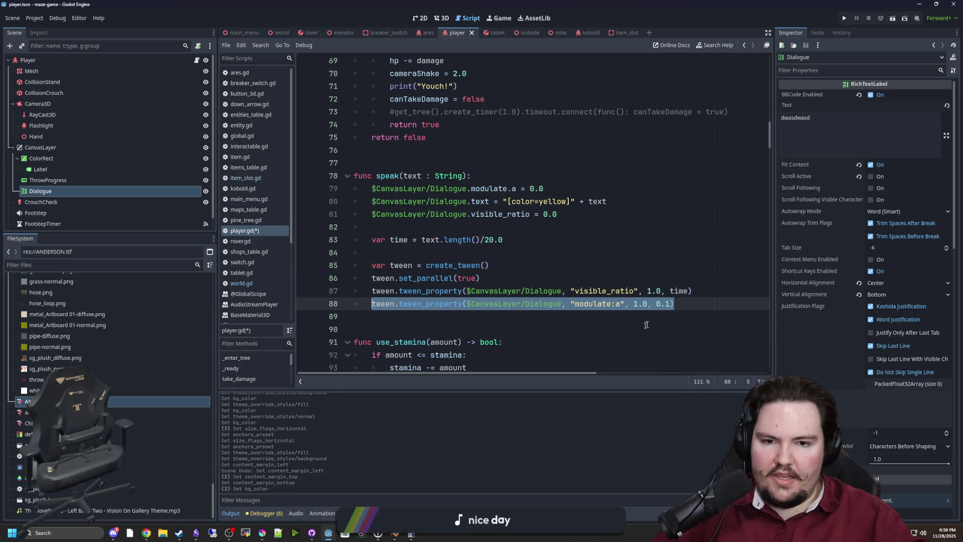
pyautogui.click(678, 299)
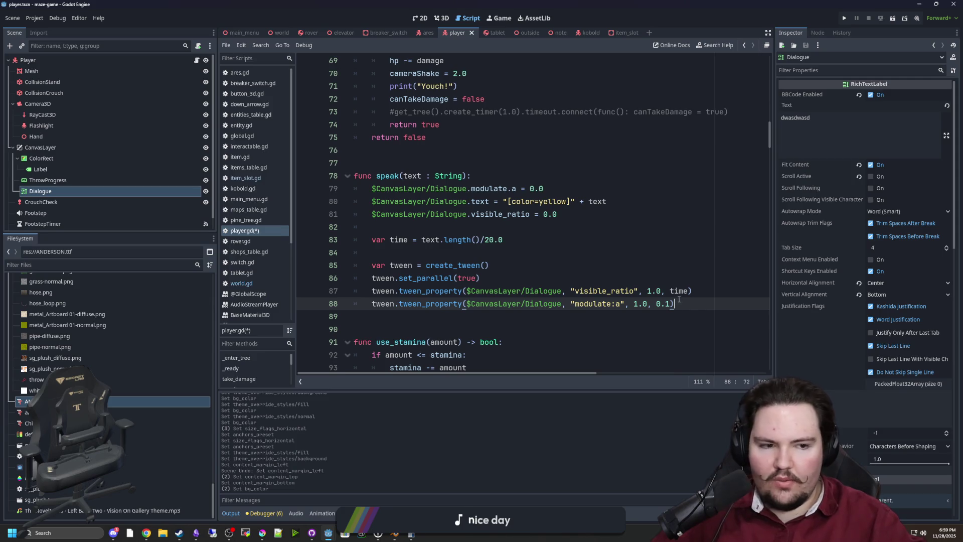
pyautogui.press('Return')
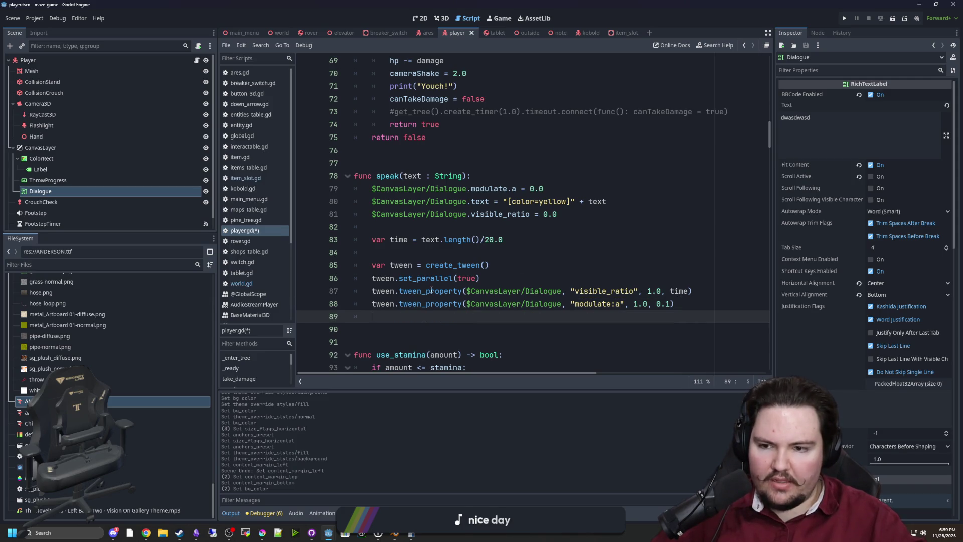
pyautogui.moveTo(432, 290)
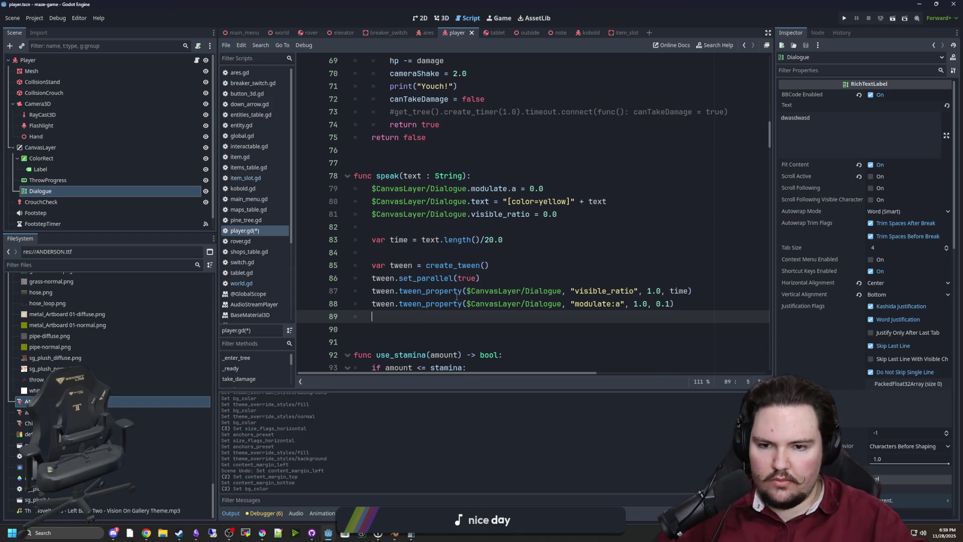
# Add tween.set_parallel(false) on a new line below the fade tween.
pyautogui.press('Up')
pyautogui.press('Up')
pyautogui.press('Up')
pyautogui.hotkey('shift', 'End')
pyautogui.hotkey('ctrl', 'c')
pyautogui.press('Down')
pyautogui.press('Down')
pyautogui.press('Down')
pyautogui.hotkey('ctrl', 'v')
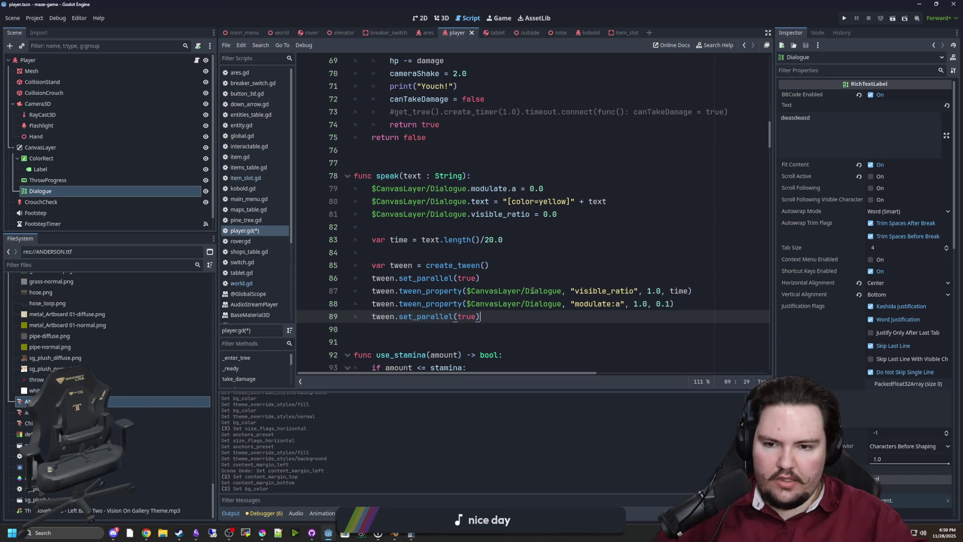
pyautogui.press('BackSpace')
pyautogui.press('BackSpace')
pyautogui.write(')')
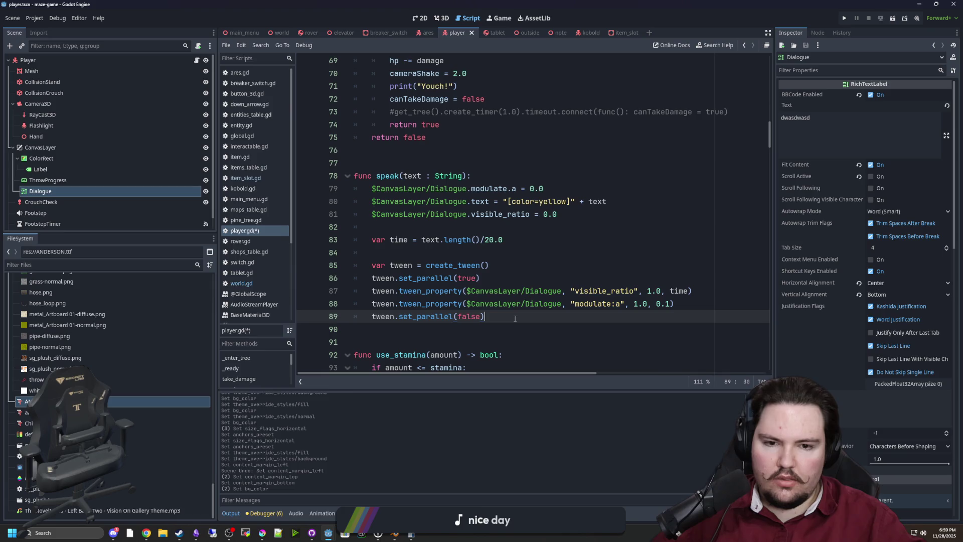
pyautogui.press('Return')
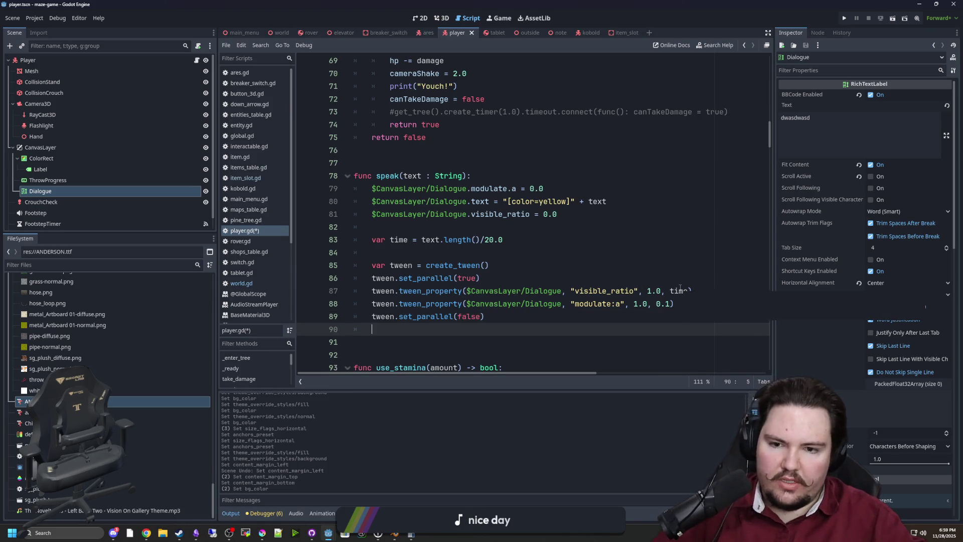
# Move the visible_ratio tween below the fade, append .chain(), and open the tween_property docs.
pyautogui.doubleClick(679, 290)
pyautogui.click(521, 317)
pyautogui.moveTo(693, 291); pyautogui.dragTo(372, 291)
pyautogui.press('BackSpace')
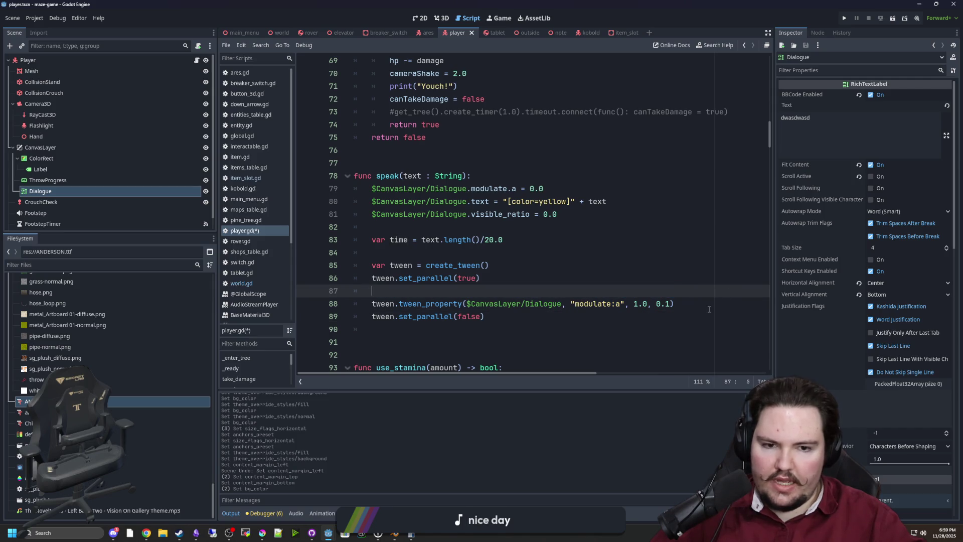
pyautogui.click(709, 309)
pyautogui.press('Return')
pyautogui.hotkey('ctrl', 'v')
pyautogui.click(483, 292)
pyautogui.press('BackSpace')
pyautogui.press('BackSpace')
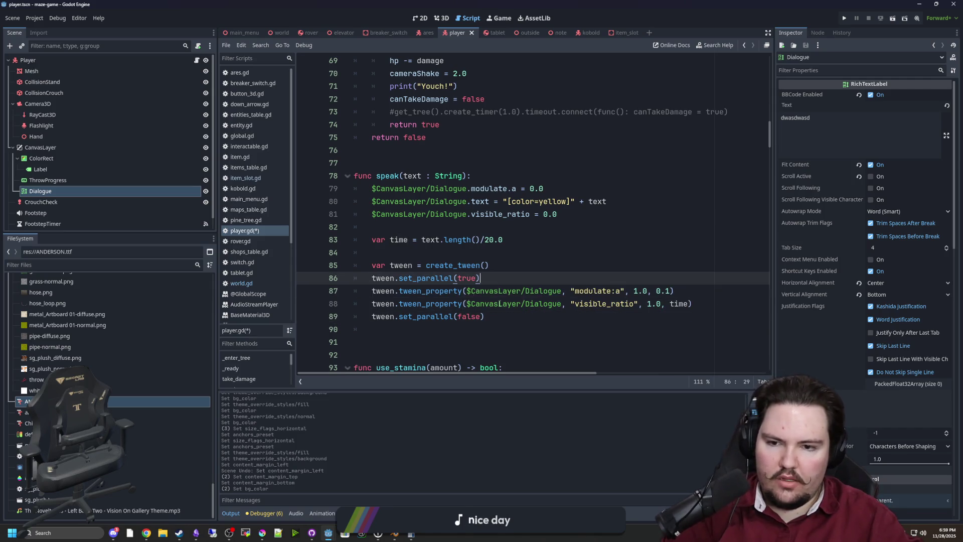
pyautogui.click(699, 299)
pyautogui.write('.ch')
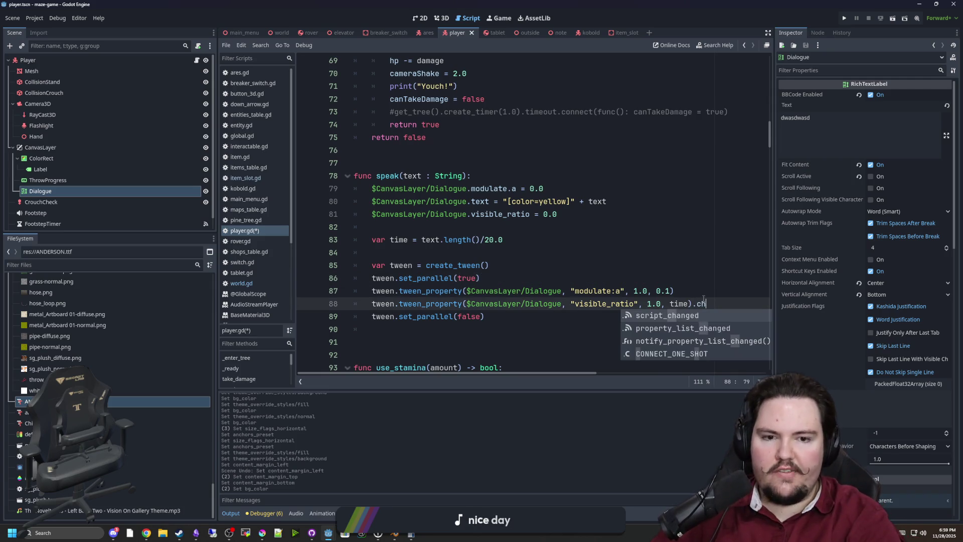
pyautogui.write('ain(')
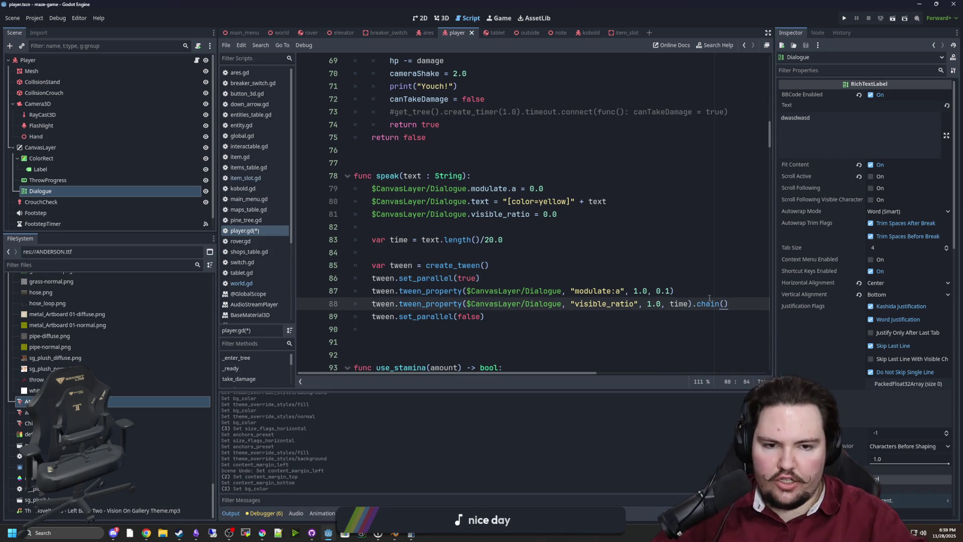
pyautogui.keyDown('ctrl'); pyautogui.click(414, 305); pyautogui.keyUp('ctrl')
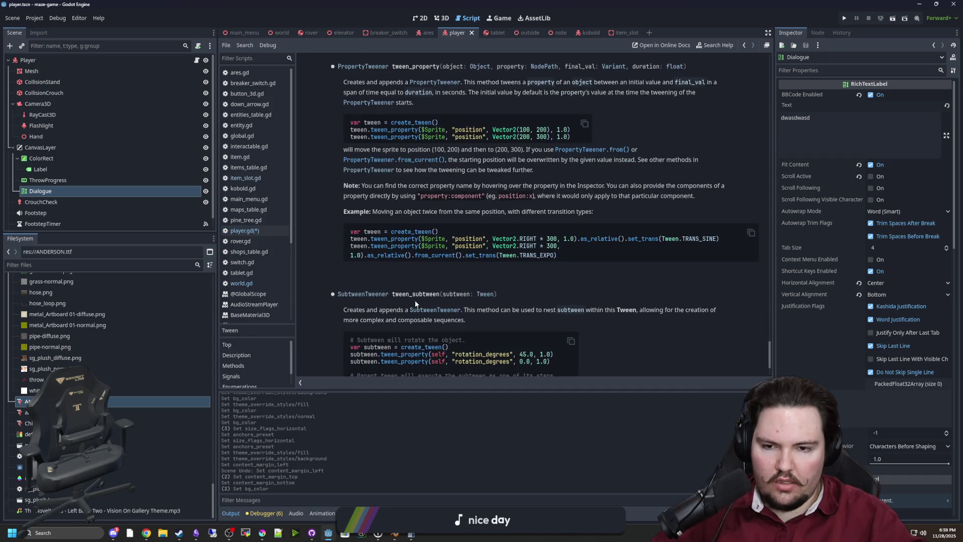
# Search the Tween docs for 'chain' and open the chain() method description.
pyautogui.hotkey('ctrl', 'f')
pyautogui.write('chain\\')
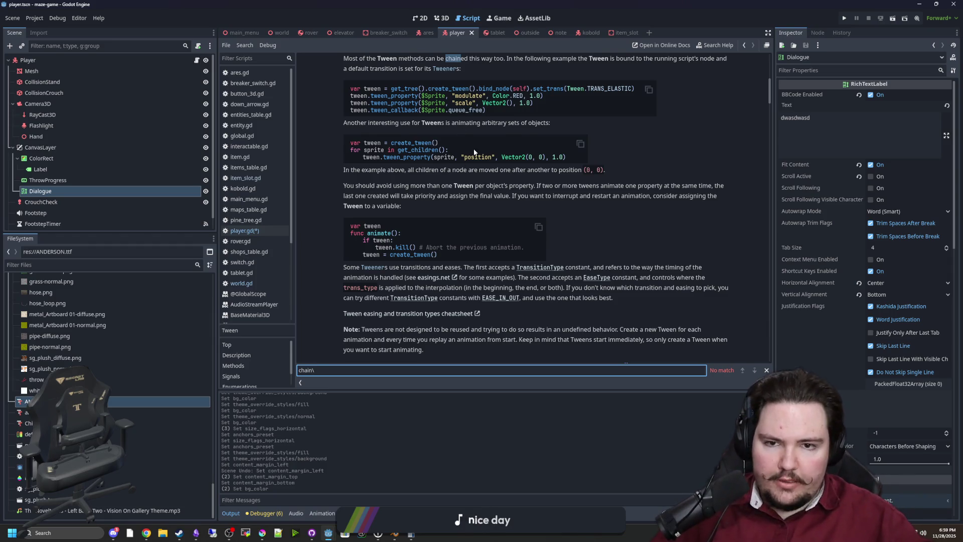
pyautogui.scroll(3, 479, 183)
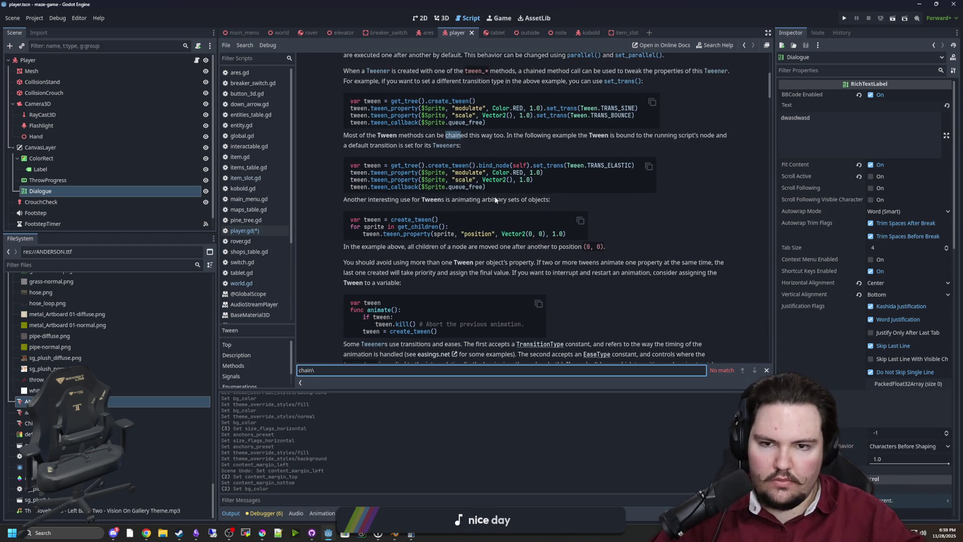
pyautogui.press('BackSpace')
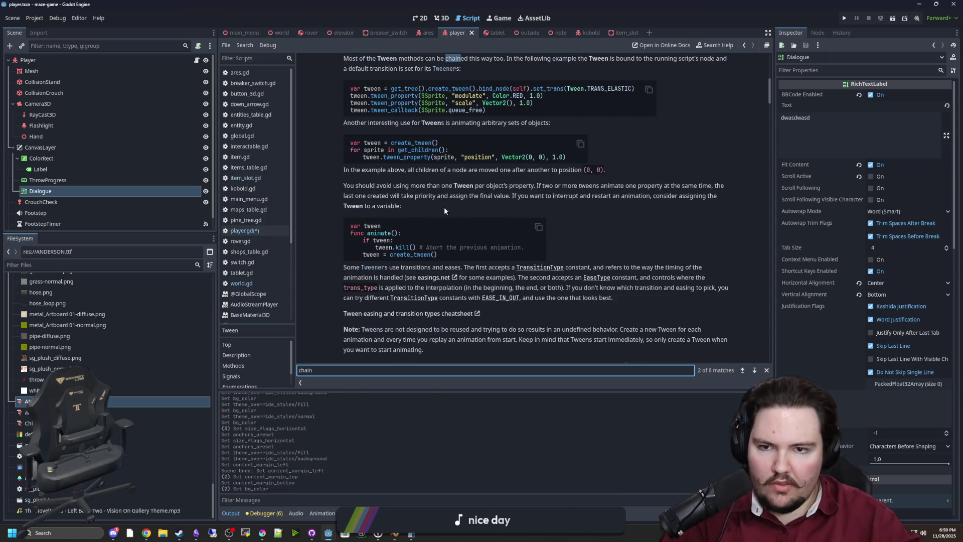
pyautogui.press('Return')
pyautogui.scroll(3, 411, 72)
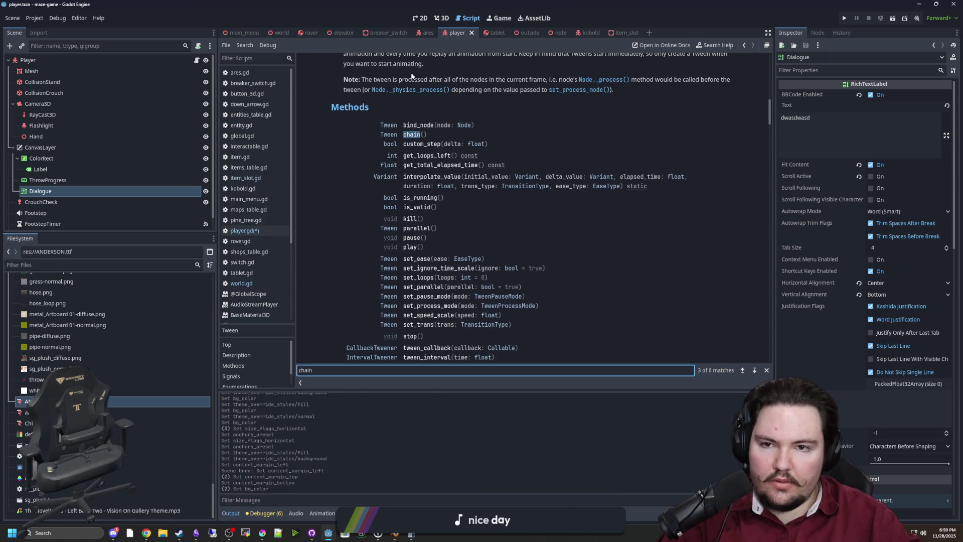
pyautogui.click(407, 135)
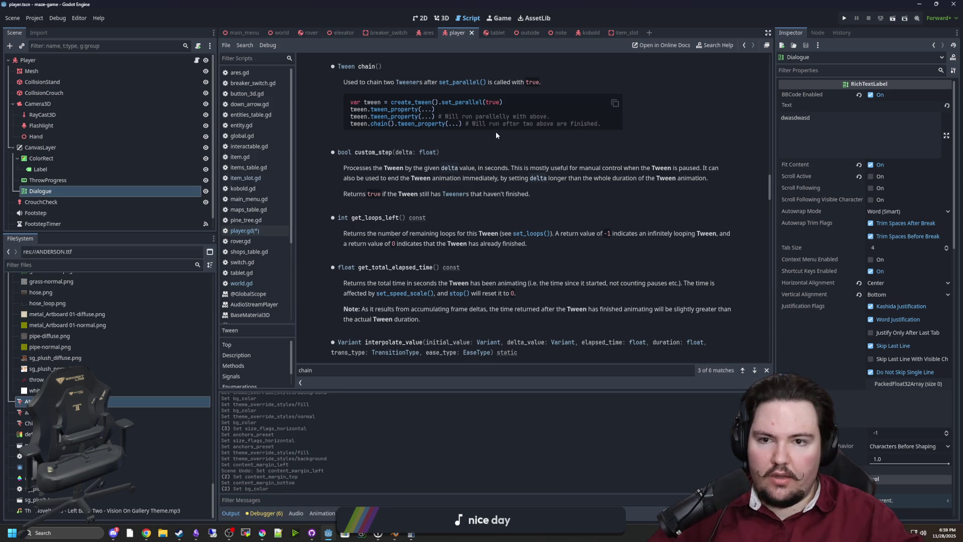
pyautogui.hotkey('alt', 'Left')
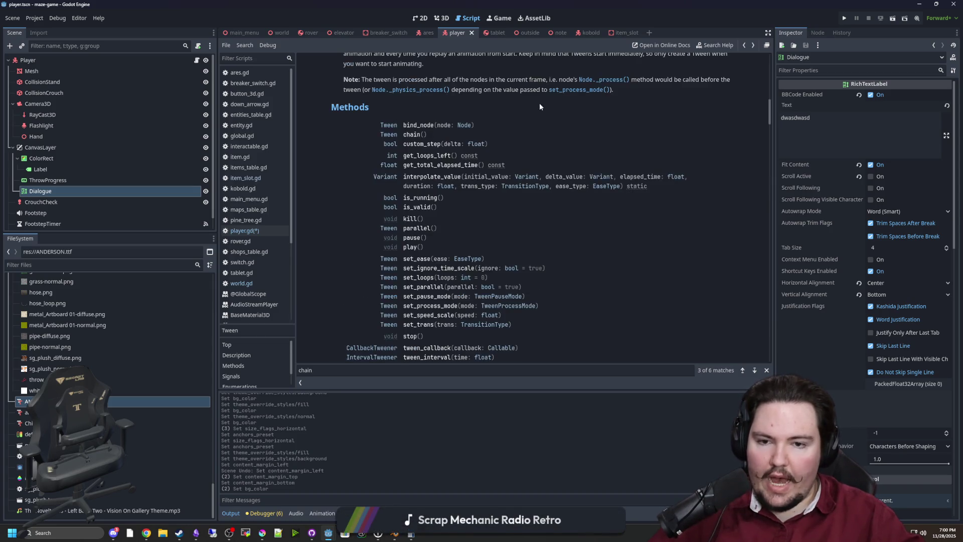
# Remove .chain() from the visible_ratio line, start a tween.chain() line, and delete set_parallel(false).
pyautogui.hotkey('alt', 'Left')
pyautogui.click(506, 283)
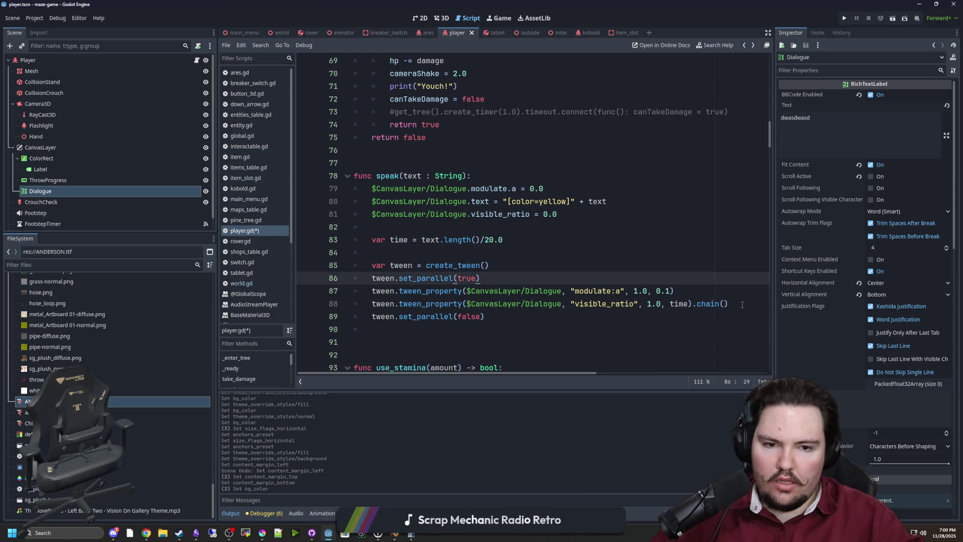
pyautogui.moveTo(742, 304); pyautogui.dragTo(692, 305)
pyautogui.press('BackSpace')
pyautogui.press('Return')
pyautogui.press('Return')
pyautogui.press('Up')
pyautogui.write('ween.ch')
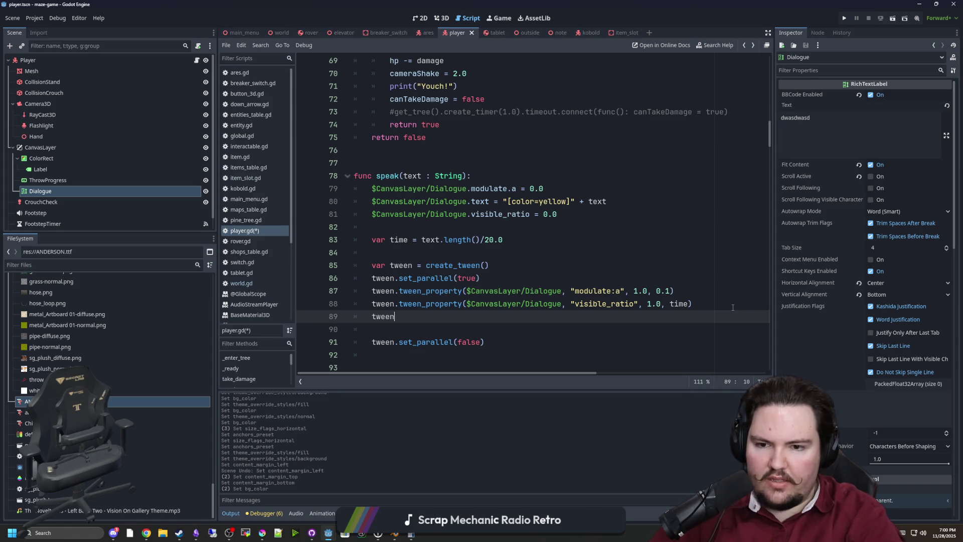
pyautogui.press('Return')
pyautogui.scroll(-1, 732, 307)
pyautogui.moveTo(486, 304); pyautogui.dragTo(320, 289)
pyautogui.press('BackSpace')
pyautogui.press('BackSpace')
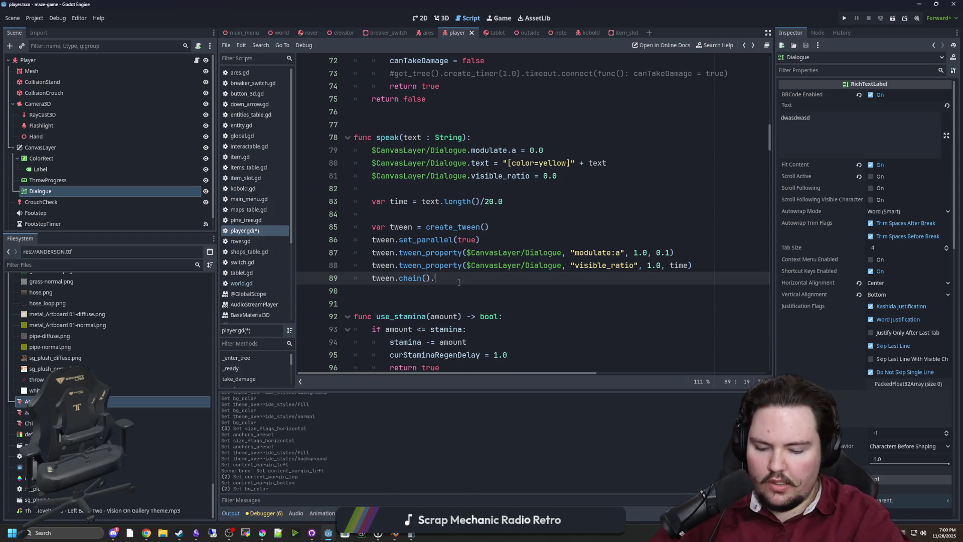
# Complete the fade-out as tween_property($CanvasLayer/Dialogue, "modulate:a", 0.0, 1.0).
pyautogui.write('.tween_pr')
pyautogui.press('Return')
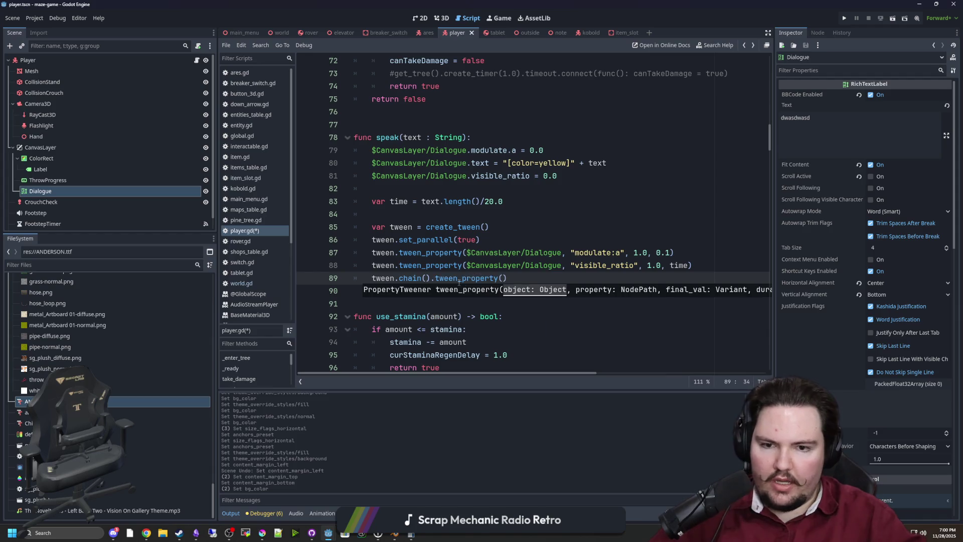
pyautogui.moveTo(560, 266); pyautogui.dragTo(478, 268)
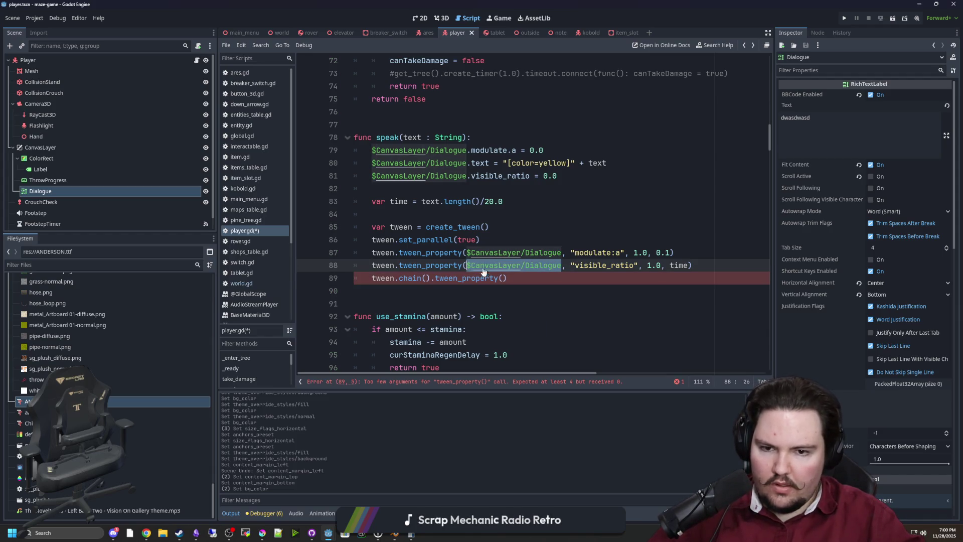
pyautogui.hotkey('ctrl', 'c')
pyautogui.click(506, 277)
pyautogui.hotkey('ctrl', 'v')
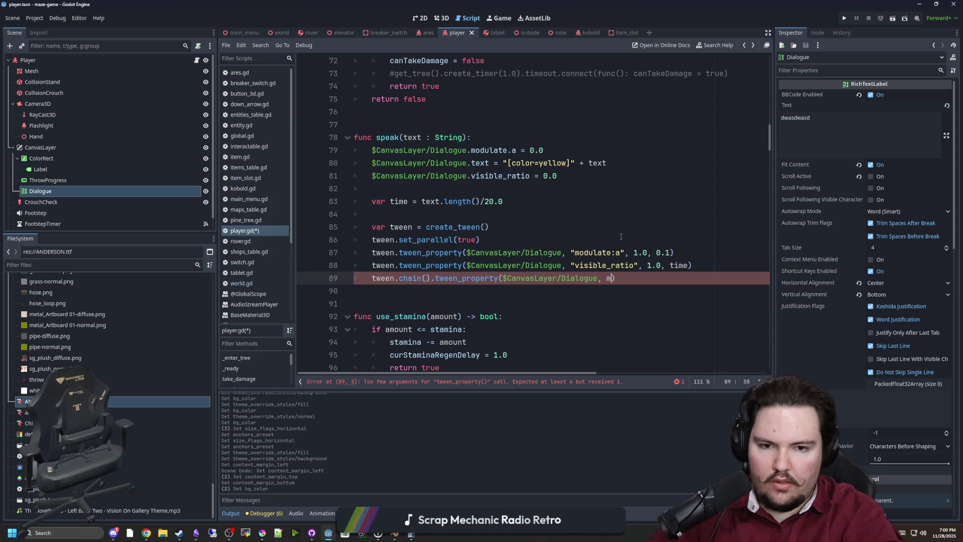
pyautogui.write('e:a')
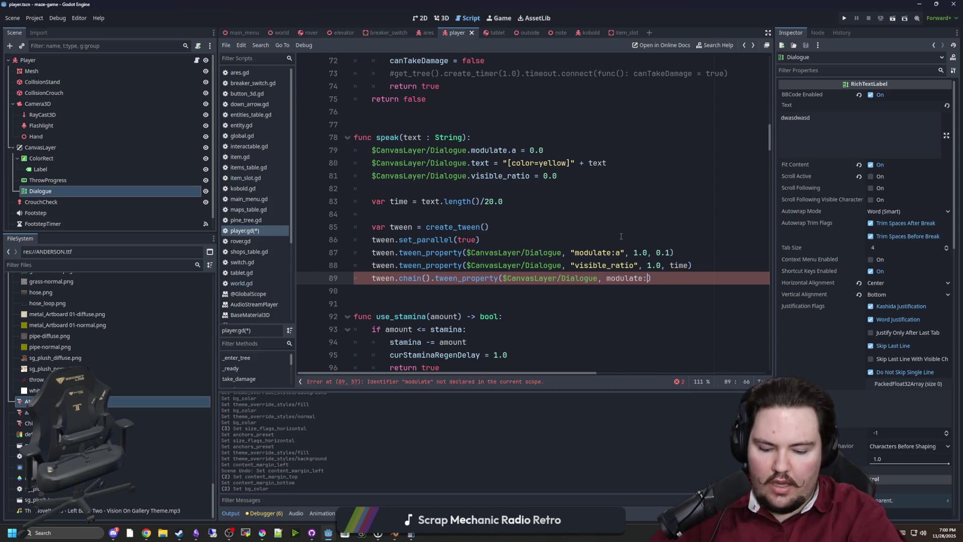
pyautogui.write('modul')
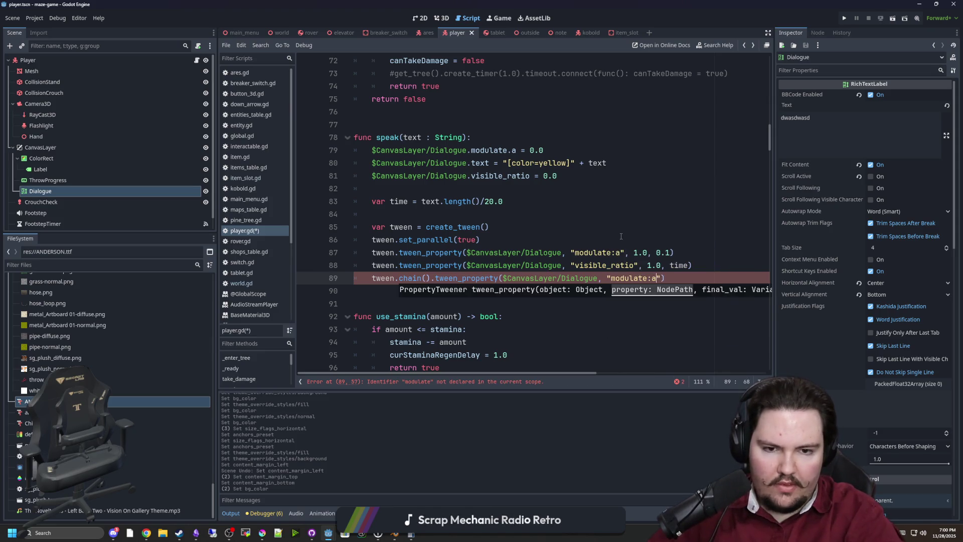
pyautogui.write(', 0.0, 1.0')
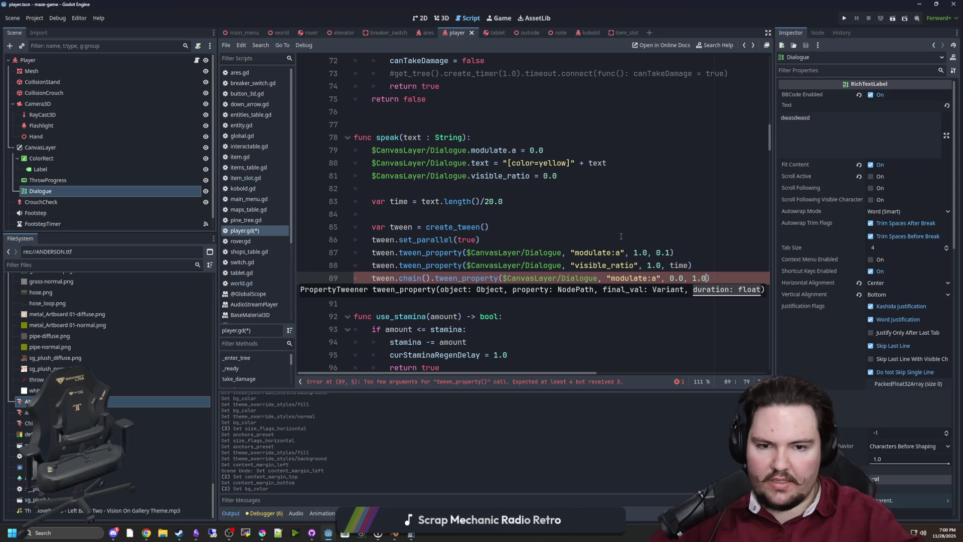
pyautogui.click(518, 198)
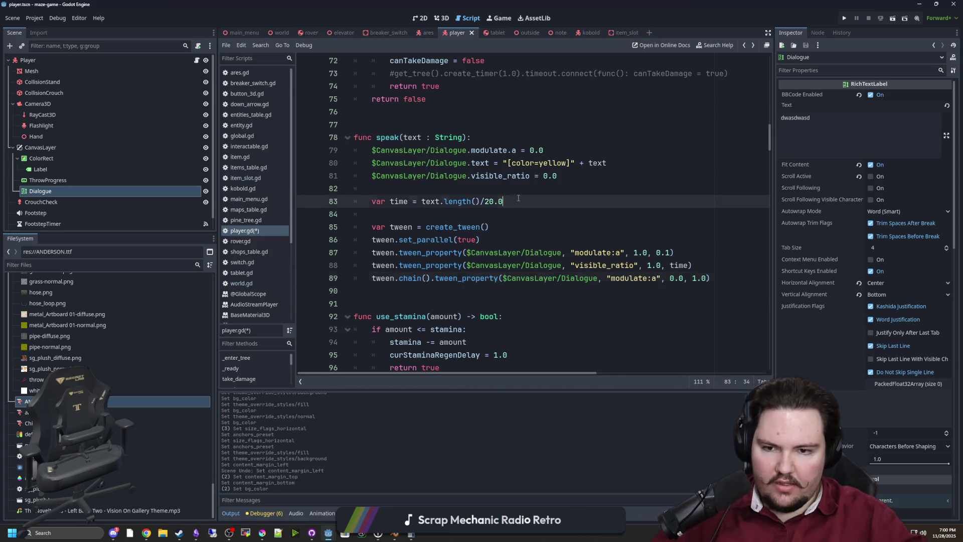
# Insert tween.chain().tween_interval(2.0) before the fade-out line and run the project.
pyautogui.click(429, 280)
pyautogui.click(716, 270)
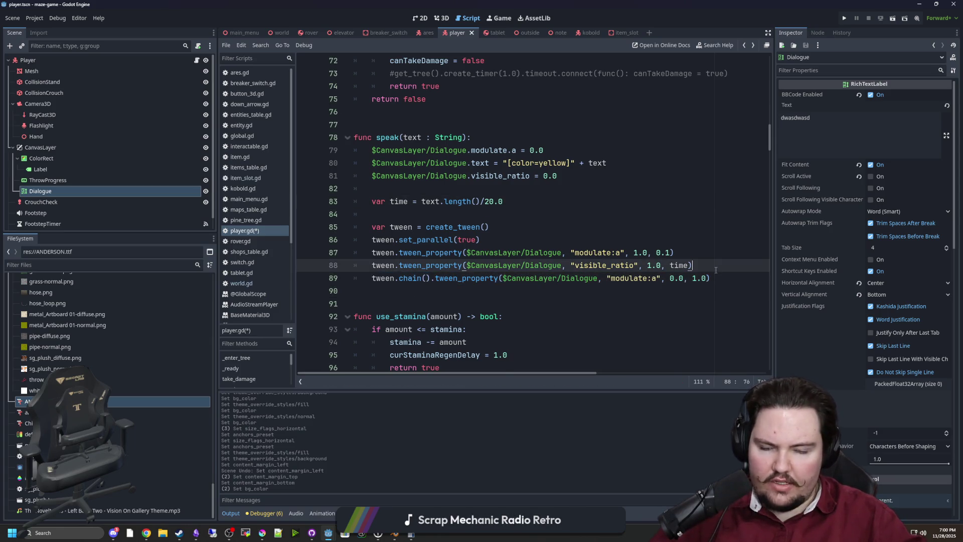
pyautogui.press('Return')
pyautogui.write('tween.chain().tween')
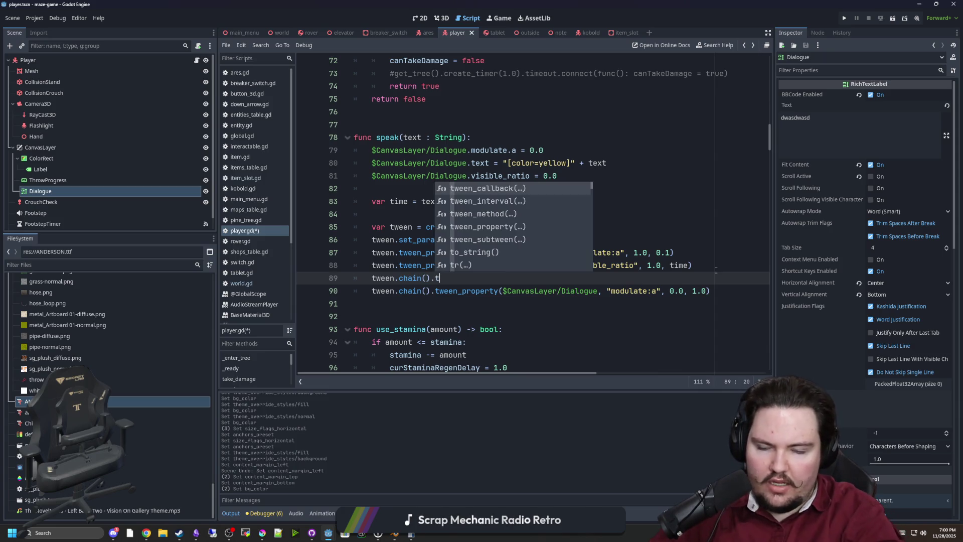
pyautogui.write('_int')
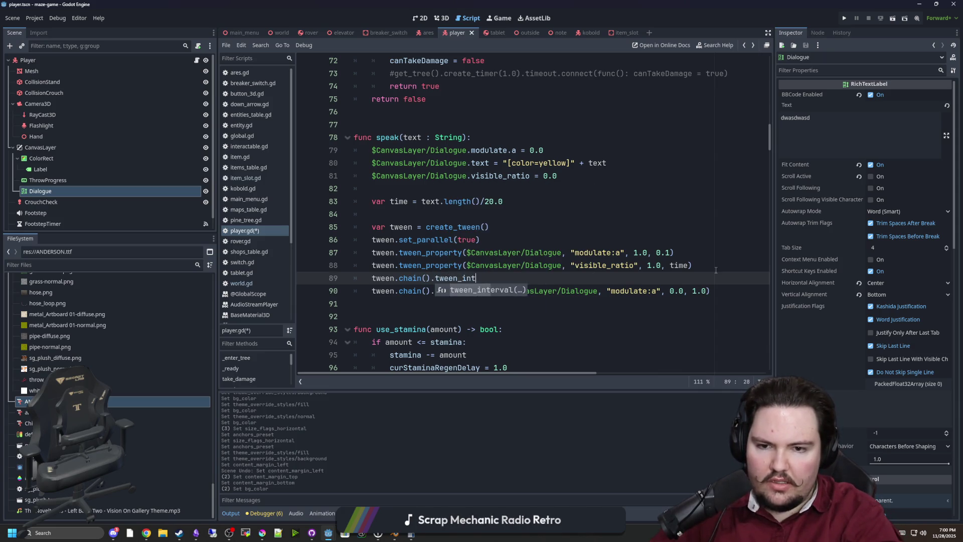
pyautogui.press('Return')
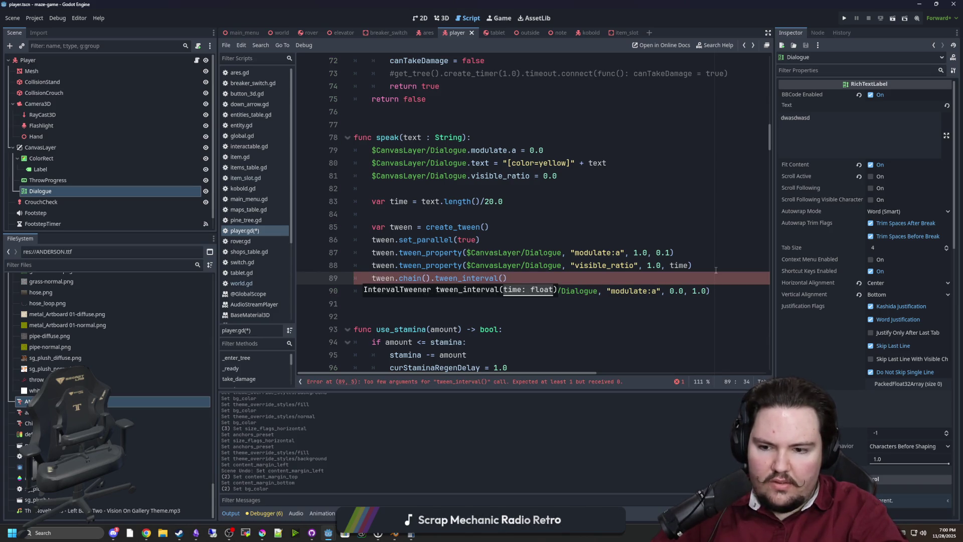
pyautogui.write('2.0')
pyautogui.click(621, 214)
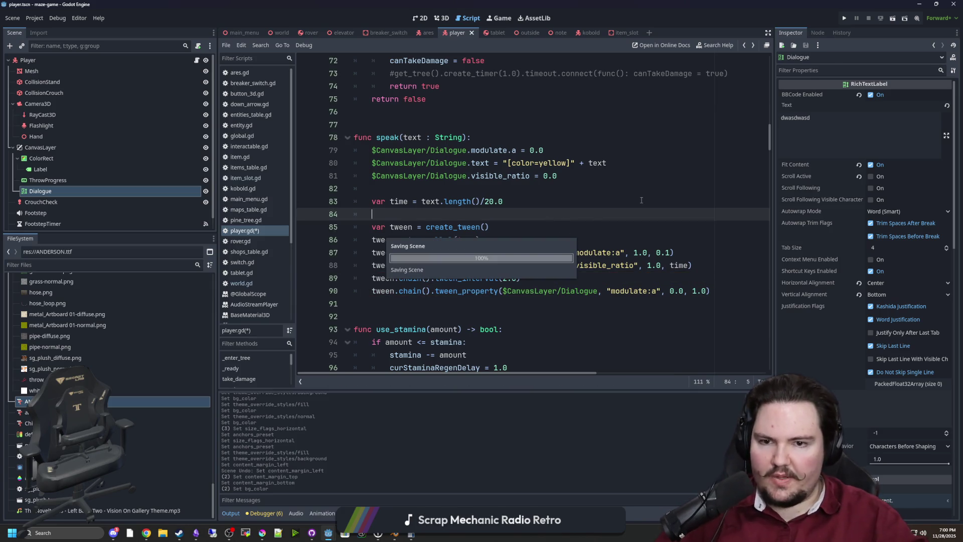
pyautogui.click(845, 19)
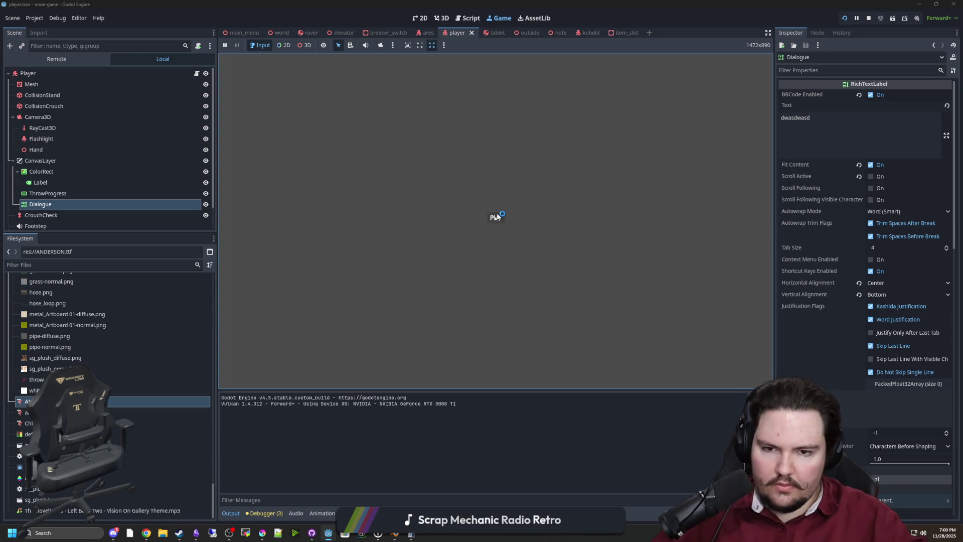
pyautogui.click(489, 215)
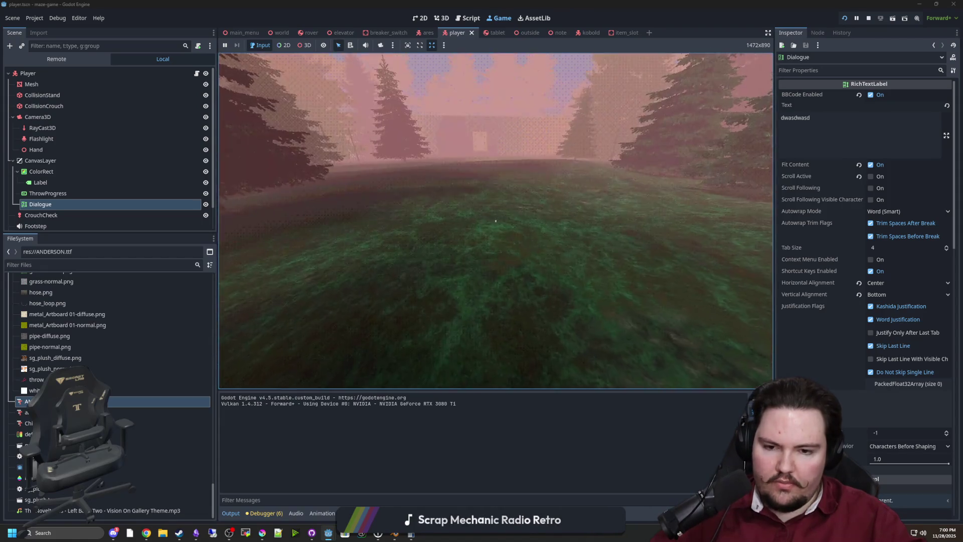
pyautogui.press('Escape')
pyautogui.press('super')
pyautogui.press('F8')
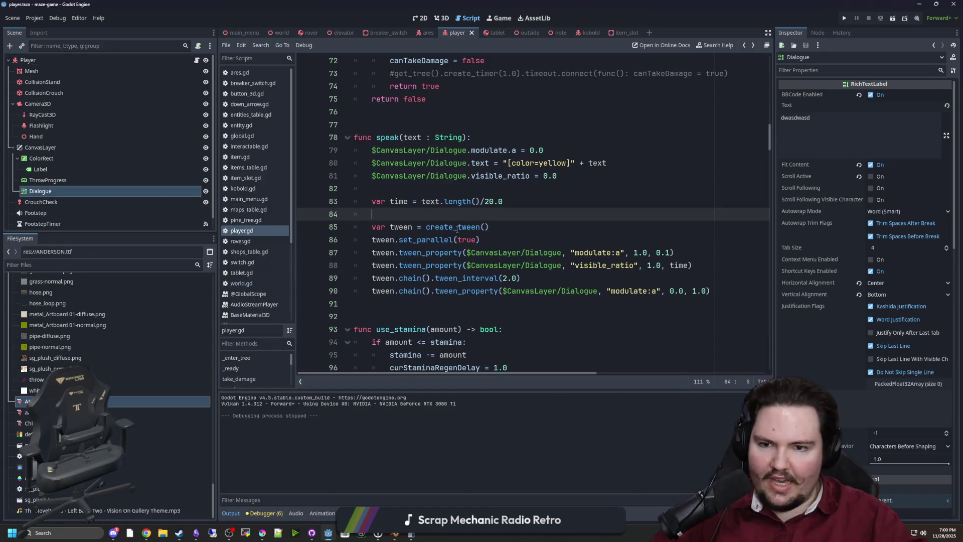
# Declare var dialogueTween just above the speak() function.
pyautogui.click(398, 122)
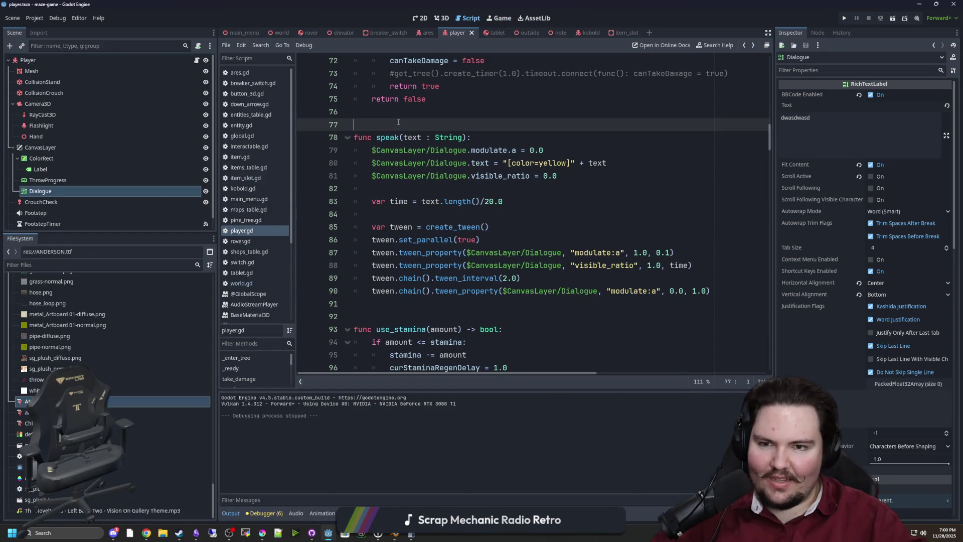
pyautogui.press('Return')
pyautogui.press('Return')
pyautogui.press('Return')
pyautogui.press('Up')
pyautogui.press('Up')
pyautogui.write('var dialogueT')
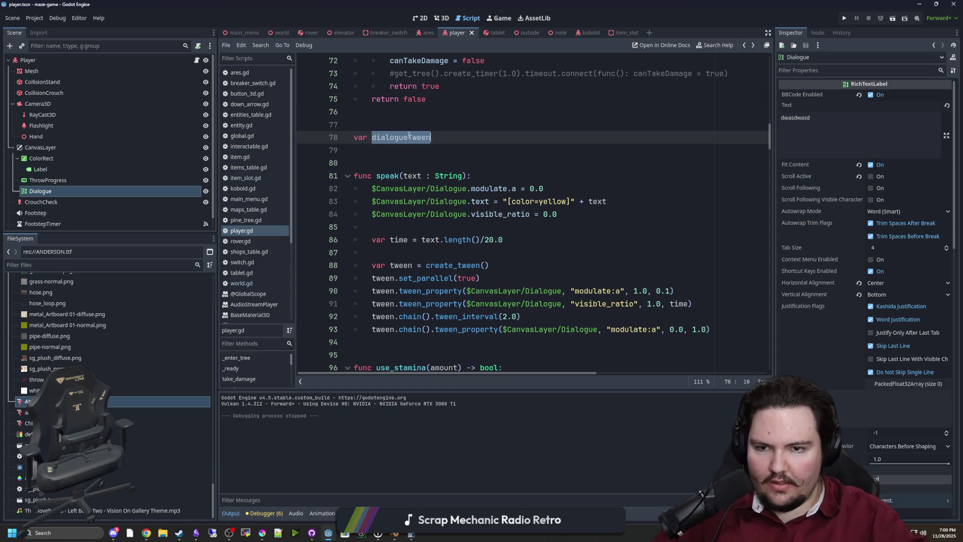
# Add an 'if dialogueTween: dialogueTween.kill()' check after the time calculation.
pyautogui.click(411, 227)
pyautogui.click(414, 253)
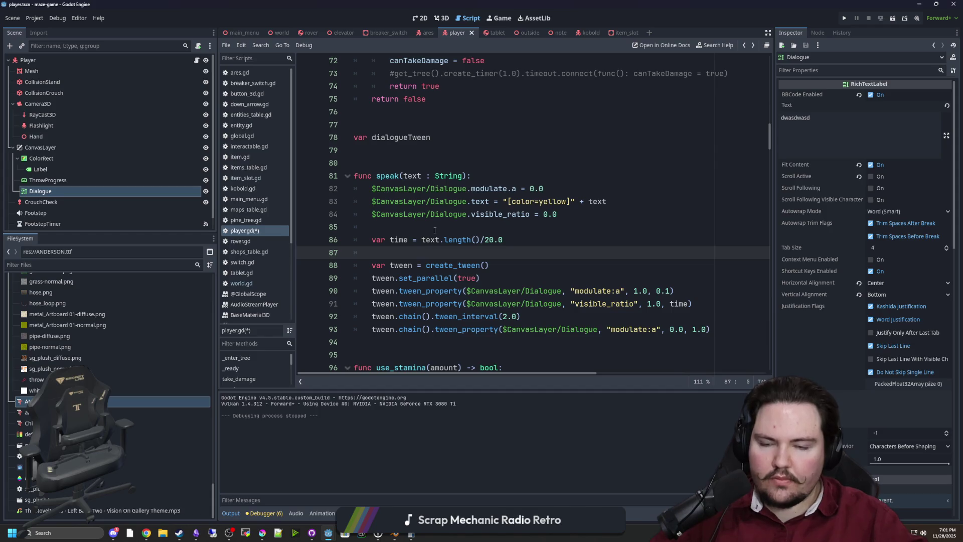
pyautogui.press('Return')
pyautogui.press('Return')
pyautogui.press('Up')
pyautogui.write('if')
pyautogui.press('Return')
pyautogui.write(':')
pyautogui.press('Return')
pyautogui.write('e')
pyautogui.press('Return')
pyautogui.write('.kill(')
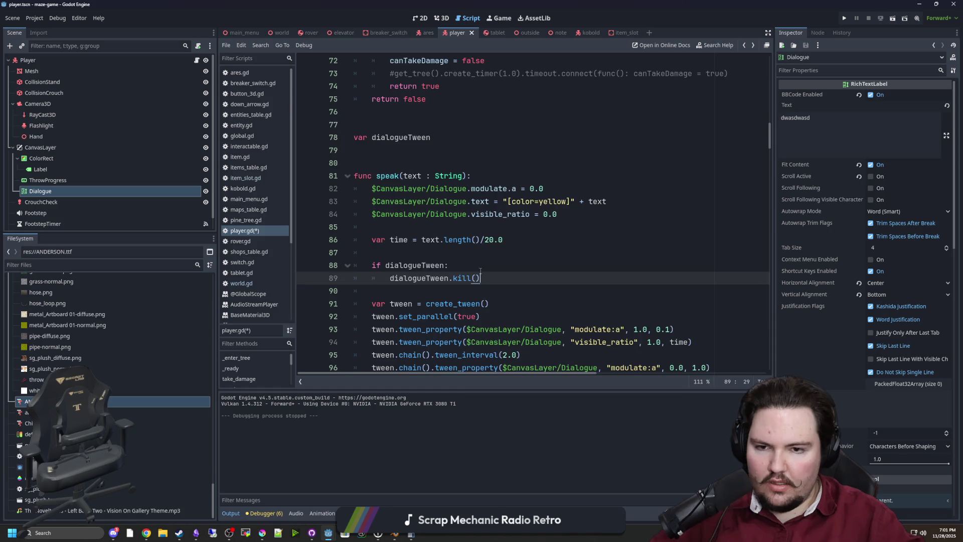
# Assign dialogueTween = create_tween() and delete the old local var tween declaration.
pyautogui.scroll(-1, 471, 268)
pyautogui.click(441, 226)
pyautogui.click(445, 252)
pyautogui.press('Return')
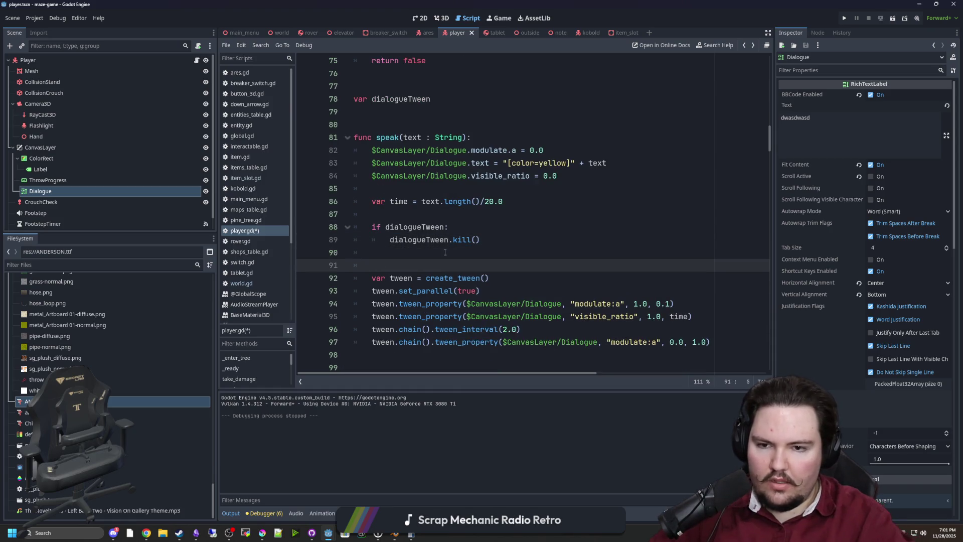
pyautogui.press('Return')
pyautogui.press('Up')
pyautogui.write('dialo')
pyautogui.write('gueTween')
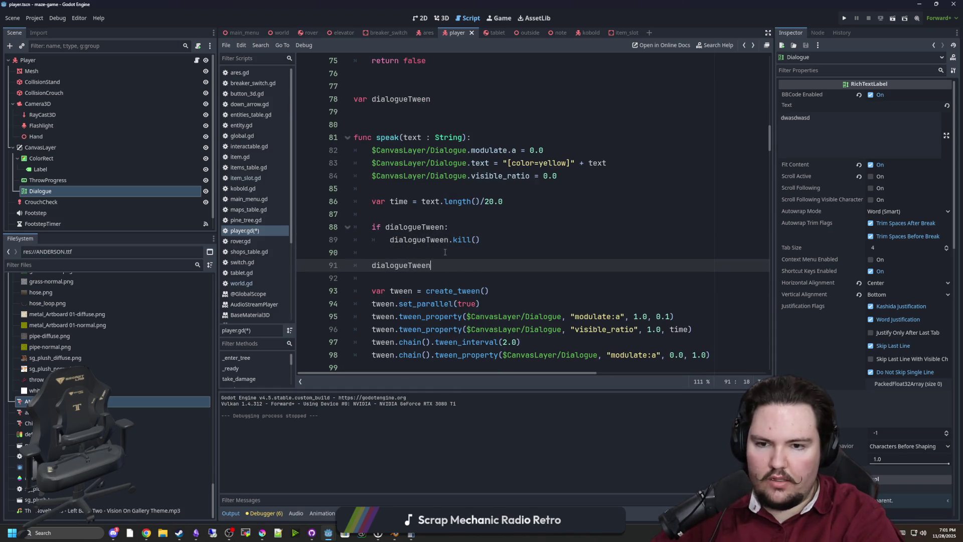
pyautogui.write('en()')
pyautogui.moveTo(489, 291); pyautogui.dragTo(337, 296)
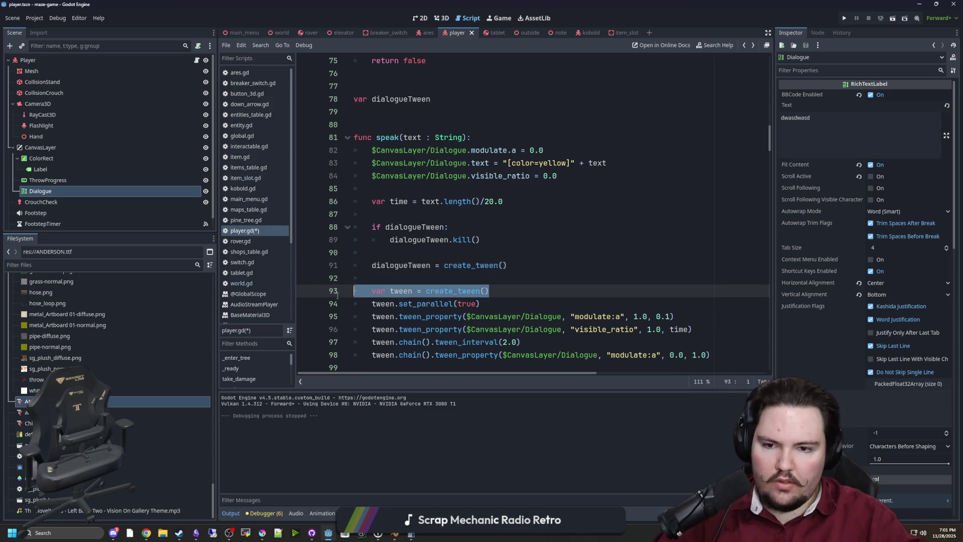
pyautogui.press('BackSpace')
pyautogui.press('BackSpace')
# Rename the remaining six tween references to dialogueTween and run the project.
pyautogui.doubleClick(401, 265)
pyautogui.hotkey('ctrl', 'c')
pyautogui.doubleClick(382, 291)
pyautogui.hotkey('ctrl', 'v')
pyautogui.doubleClick(376, 303)
pyautogui.hotkey('ctrl', 'v')
pyautogui.doubleClick(383, 316)
pyautogui.hotkey('ctrl', 'v')
pyautogui.doubleClick(383, 329)
pyautogui.hotkey('ctrl', 'v')
pyautogui.doubleClick(383, 341)
pyautogui.hotkey('ctrl', 'v')
pyautogui.click(404, 265)
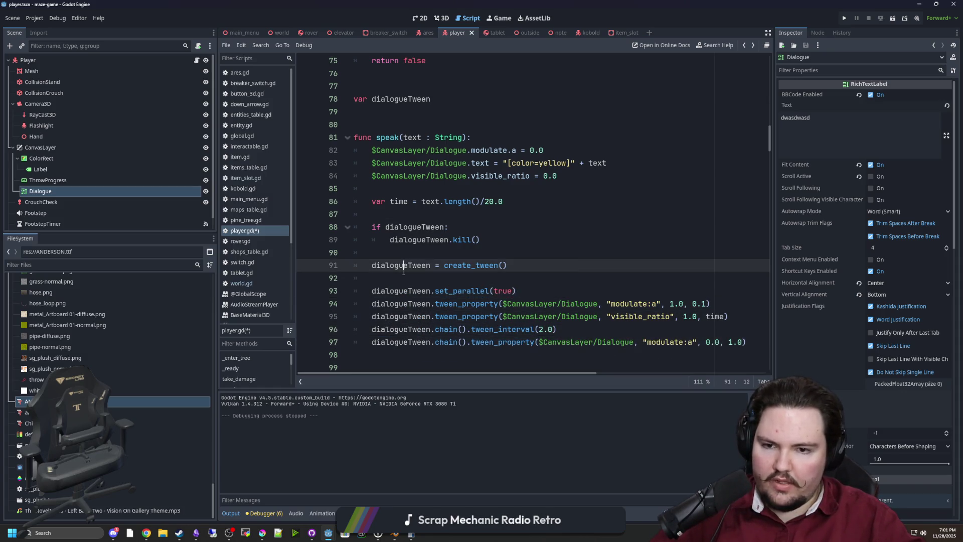
pyautogui.click(844, 18)
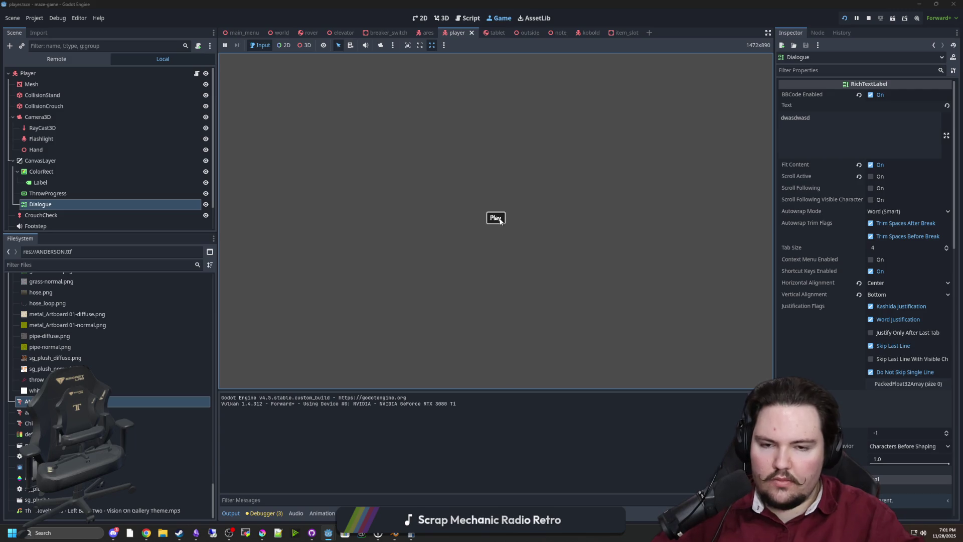
# Start the game from the main menu and walk forward with W toward the wall doorway.
pyautogui.click(496, 218)
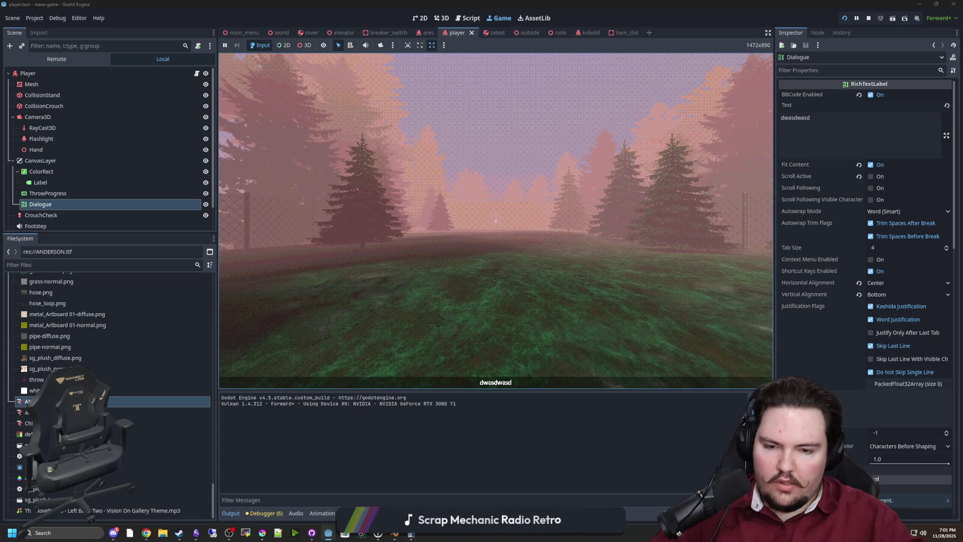
pyautogui.moveTo(496, 221)
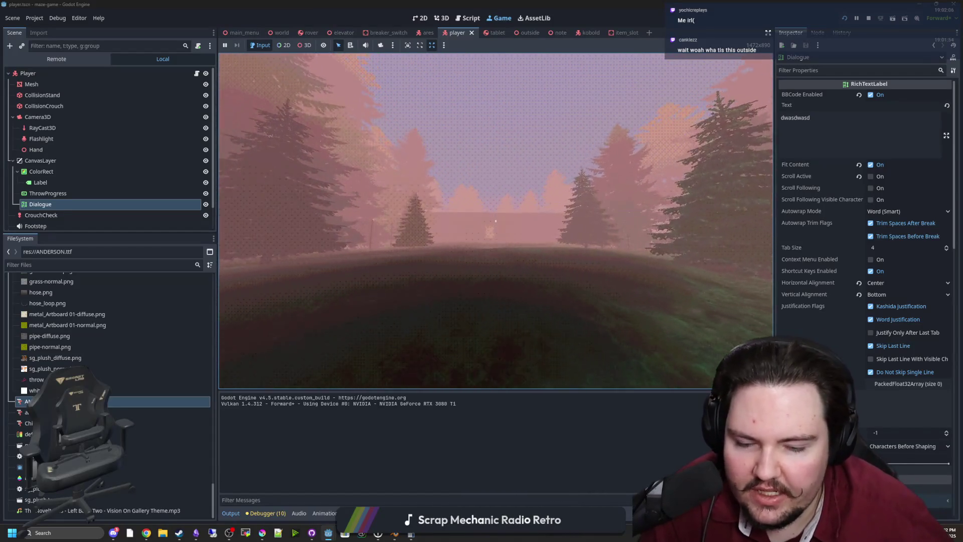
pyautogui.press('w')
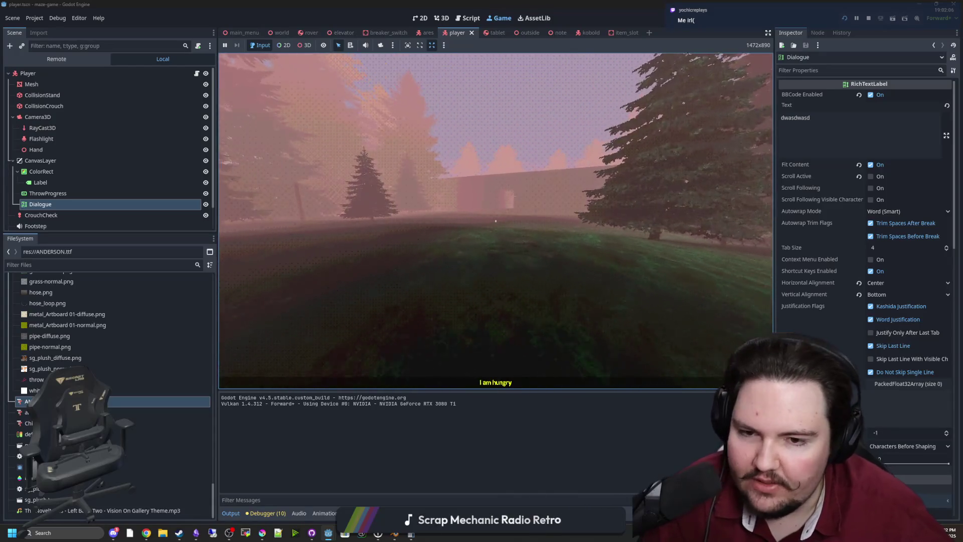
pyautogui.press('w')
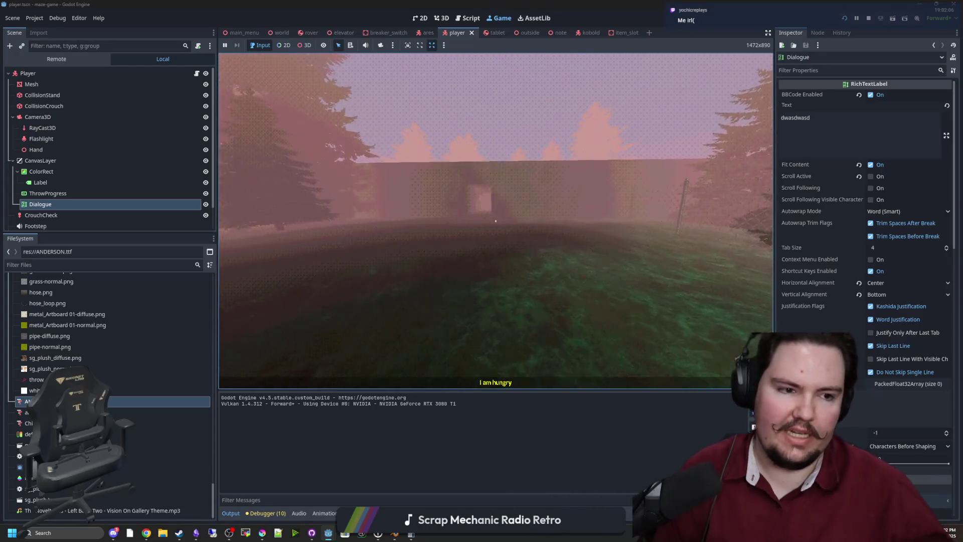
pyautogui.press('w')
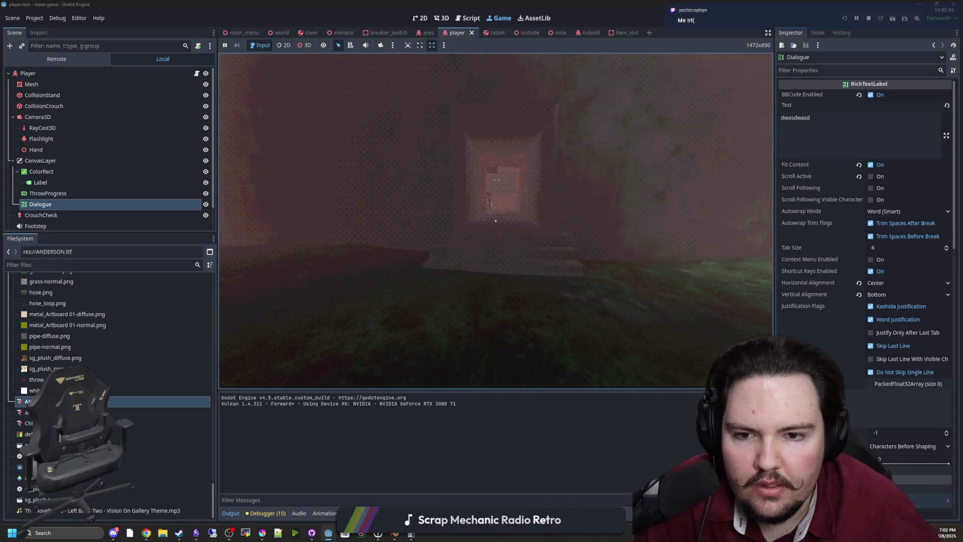
pyautogui.press('w')
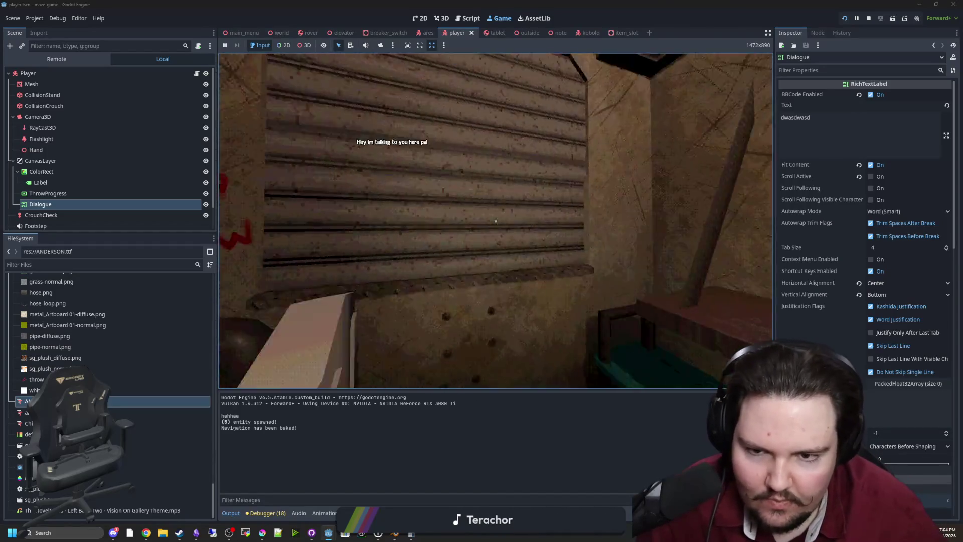
# Press E to retrigger 'I am hungry', then step in and out of the doorway with W and S.
pyautogui.moveTo(496, 220)
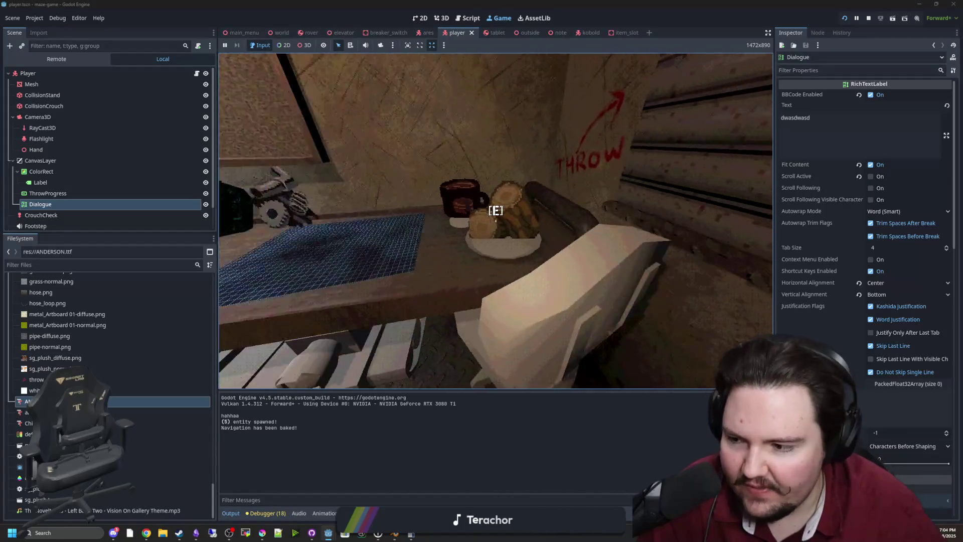
pyautogui.press('e')
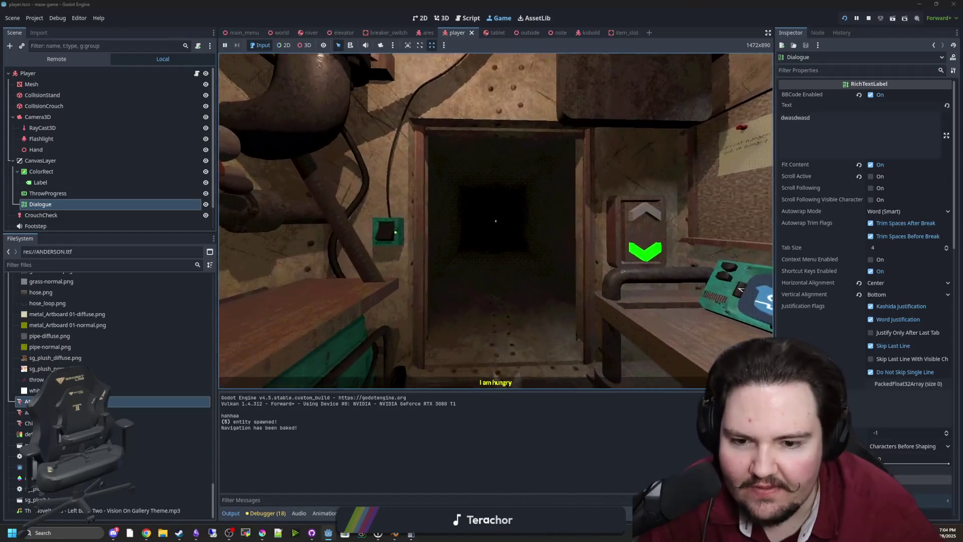
pyautogui.press('w')
pyautogui.press('s')
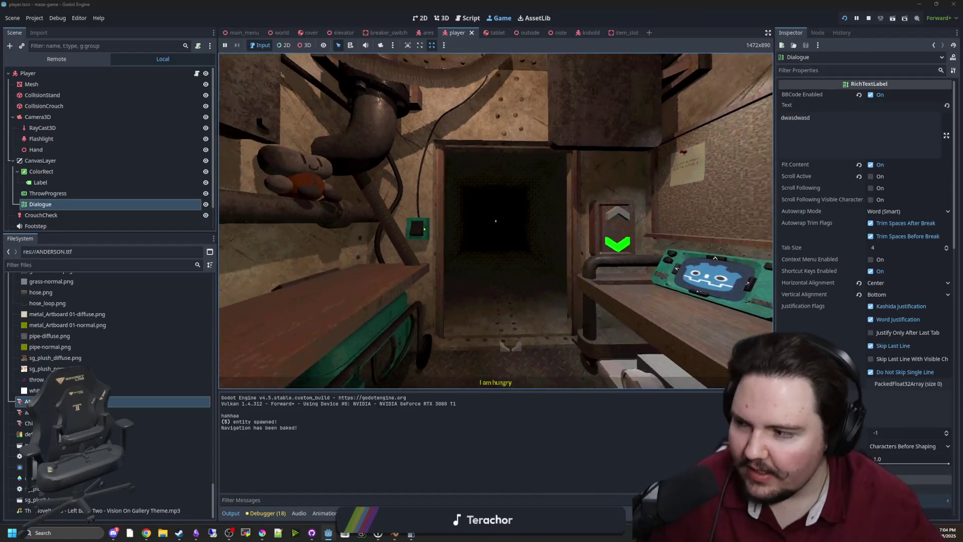
pyautogui.press('s')
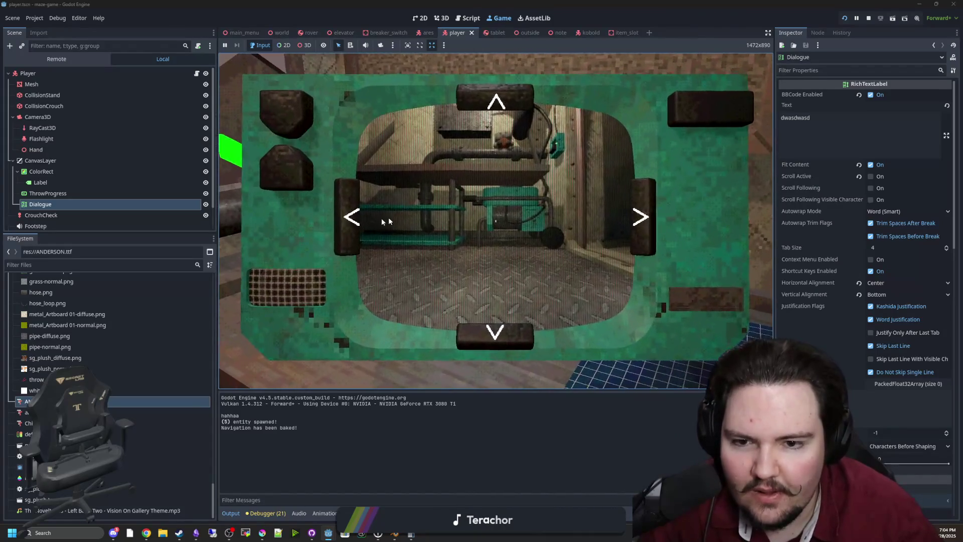
# Switch the tablet's camera feed to another view, grab the candy shown in it, then bring Krita forward.
pyautogui.click(276, 121)
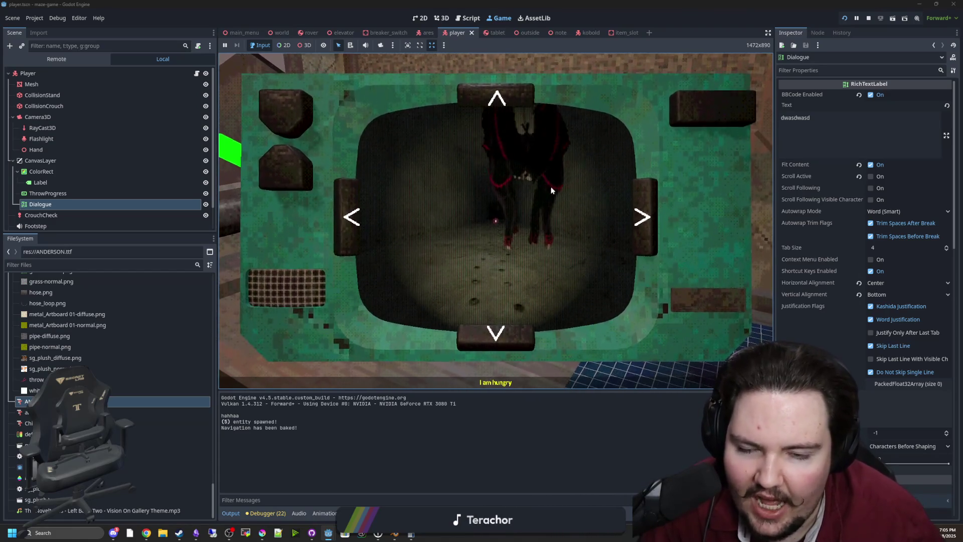
pyautogui.click(494, 237)
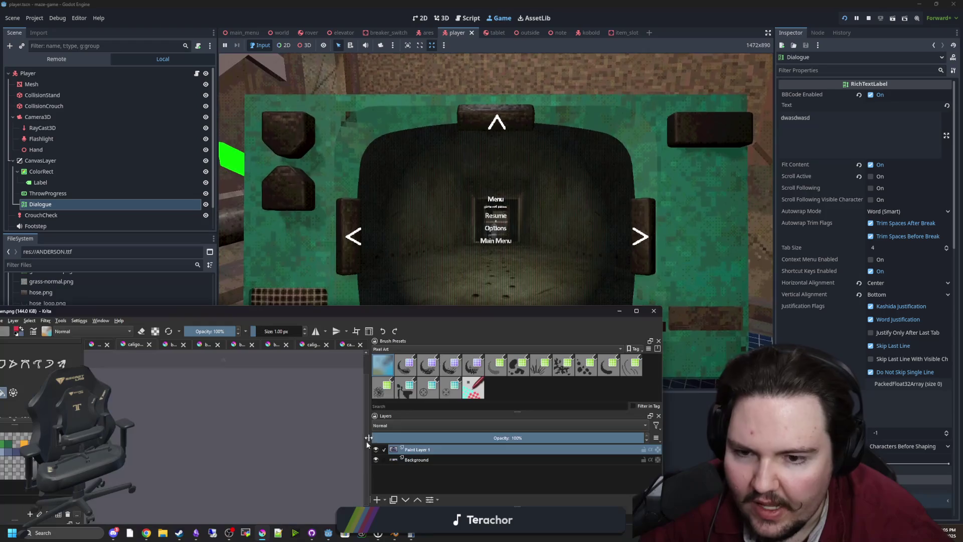
pyautogui.click(262, 532)
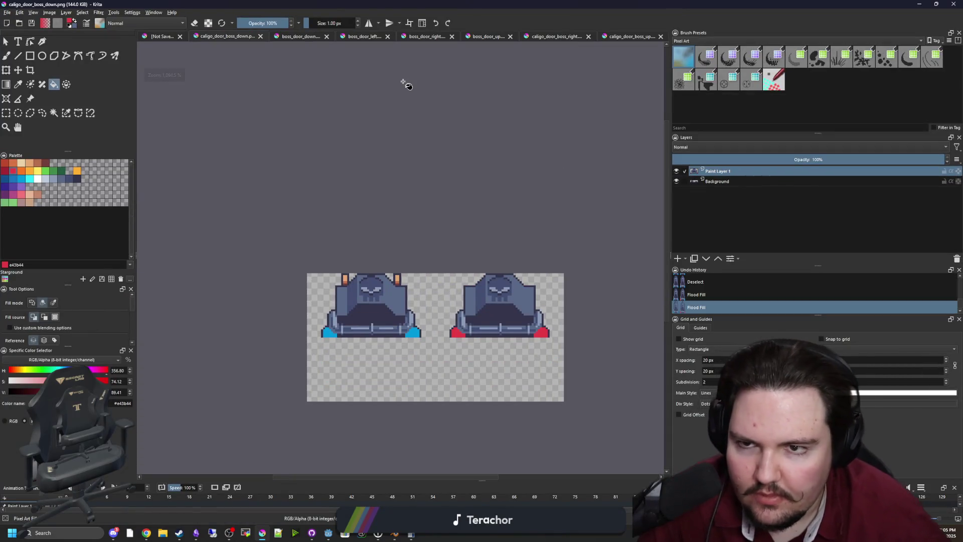
# In the unsaved sketch document, close the gap in the red frame's corner.
pyautogui.click(153, 36)
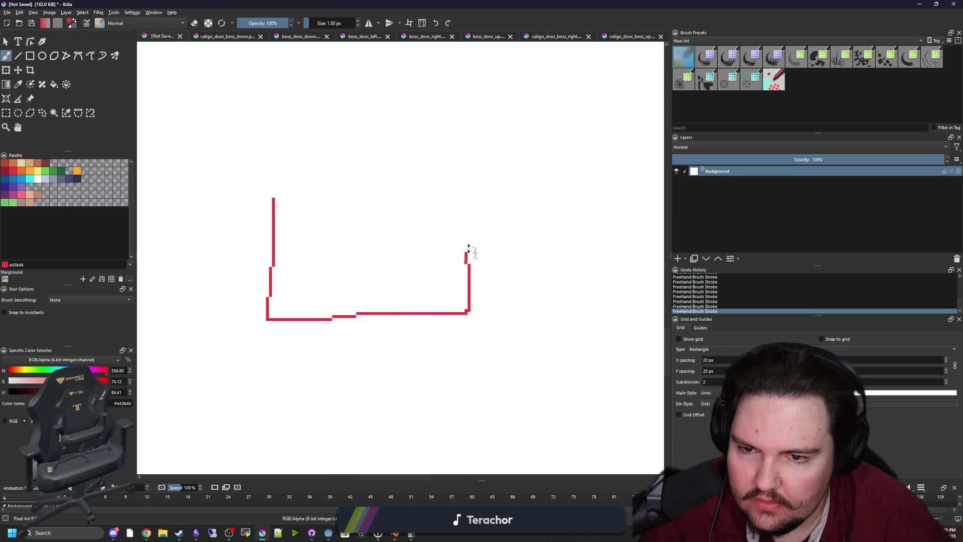
pyautogui.moveTo(305, 199); pyautogui.dragTo(274, 199)
pyautogui.scroll(1, 322, 253)
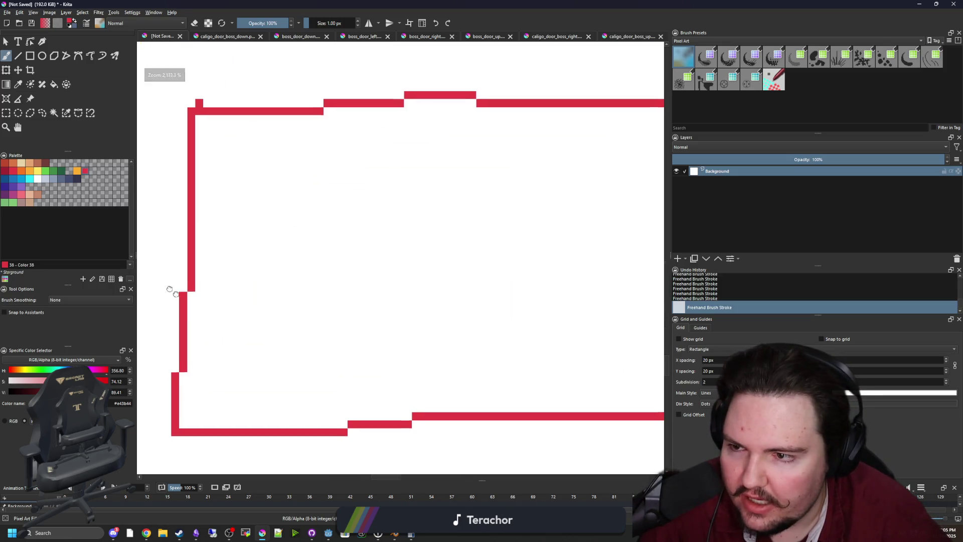
# Pick orange and then yellow from the palette as drawing colours.
pyautogui.click(78, 172)
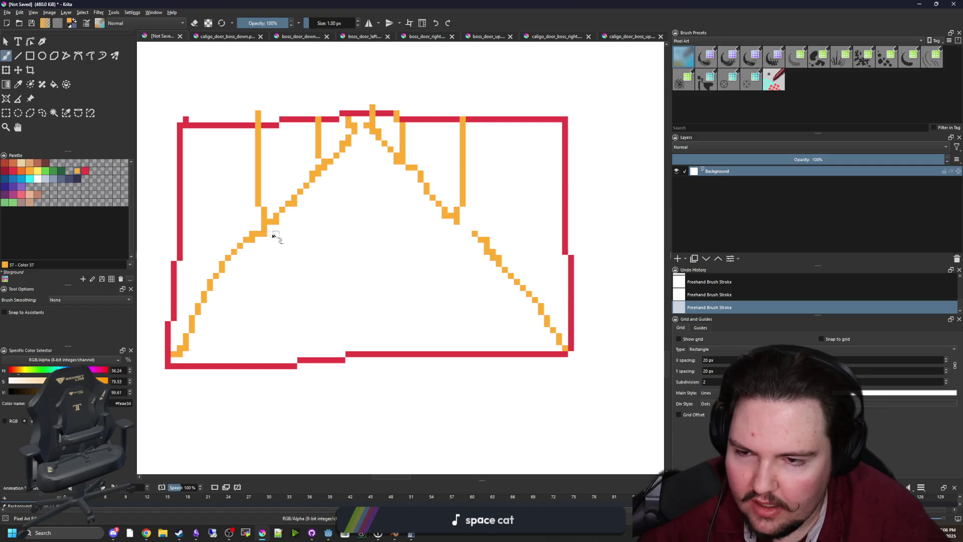
pyautogui.scroll(1, 273, 235)
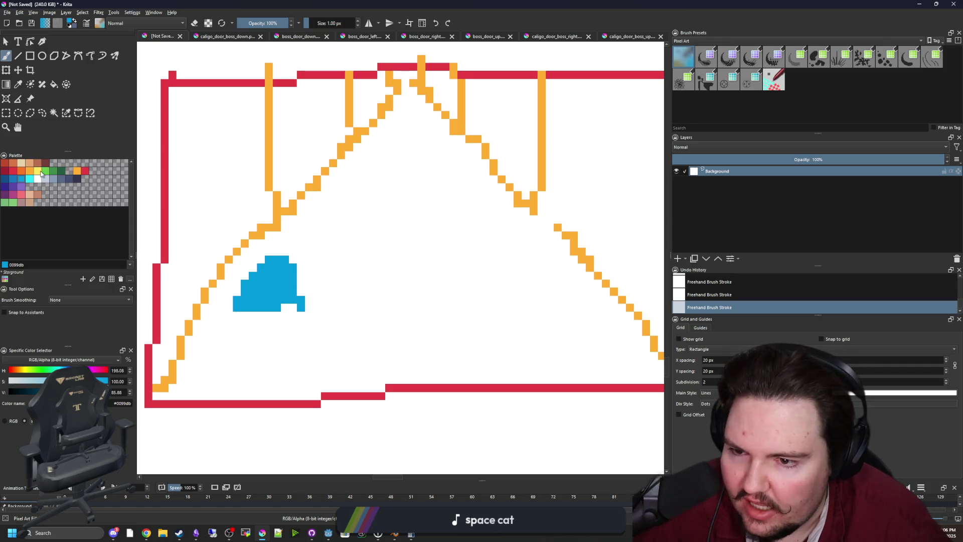
pyautogui.click(38, 171)
pyautogui.scroll(1, 246, 320)
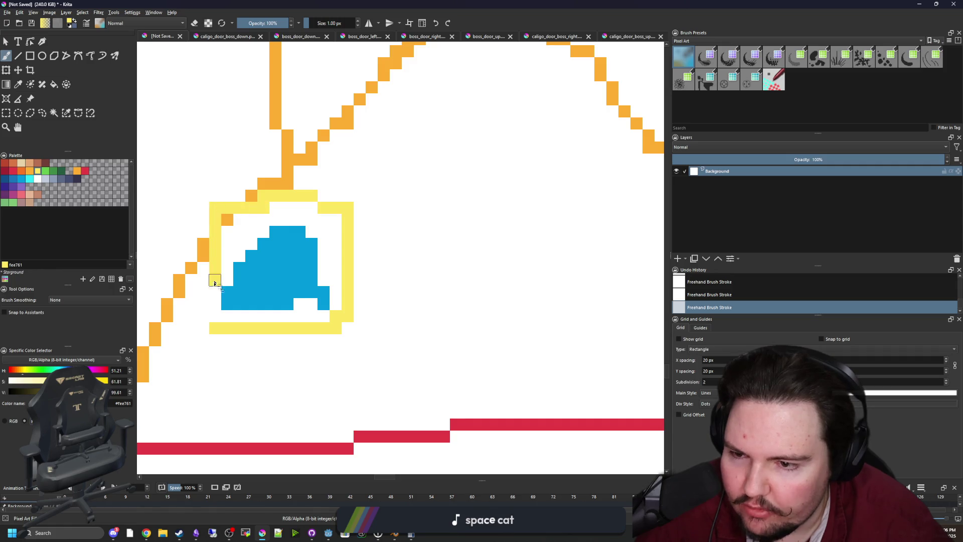
# Pan and zoom around the door drawing to inspect it.
pyautogui.moveTo(337, 266); pyautogui.dragTo(333, 228)
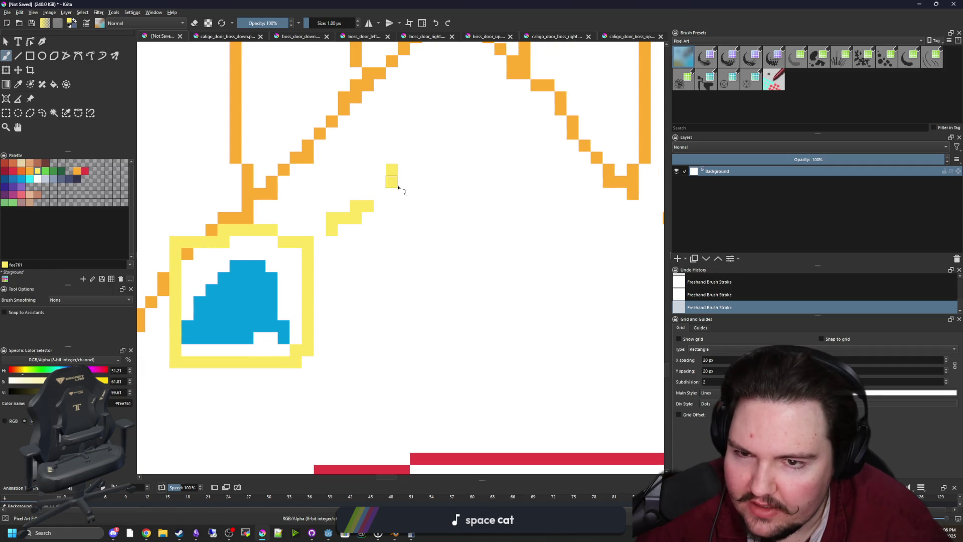
pyautogui.scroll(-5, 331, 225)
pyautogui.scroll(3, 276, 243)
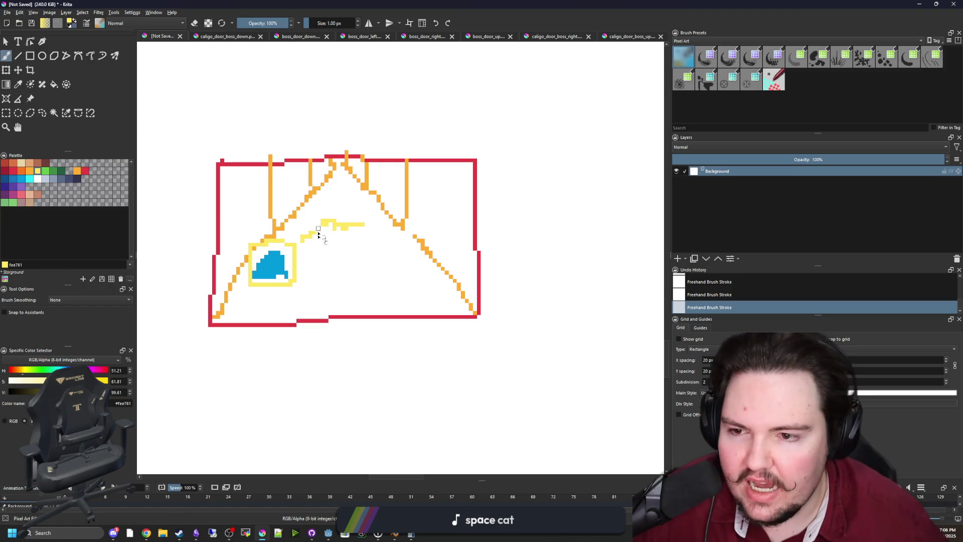
pyautogui.scroll(3, 315, 222)
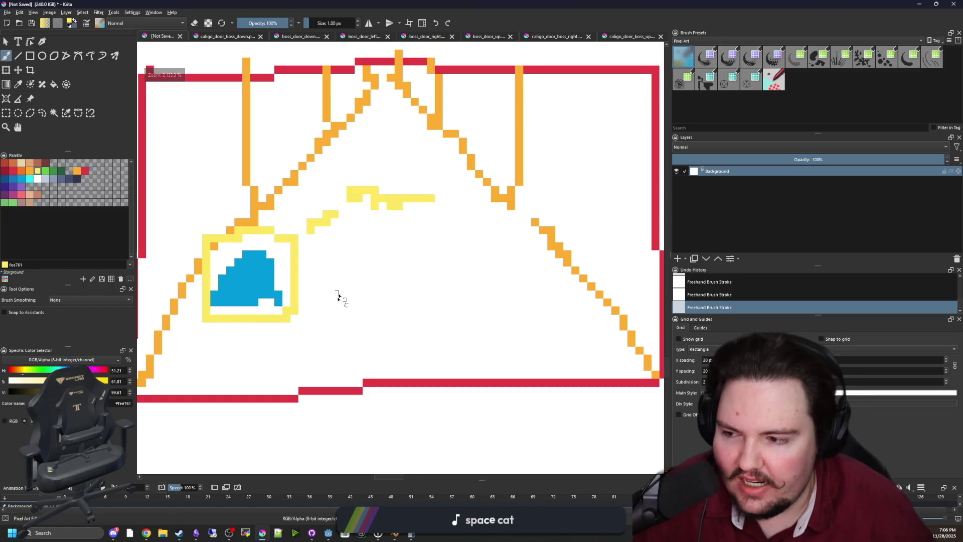
pyautogui.scroll(-3, 338, 297)
pyautogui.scroll(3, 307, 311)
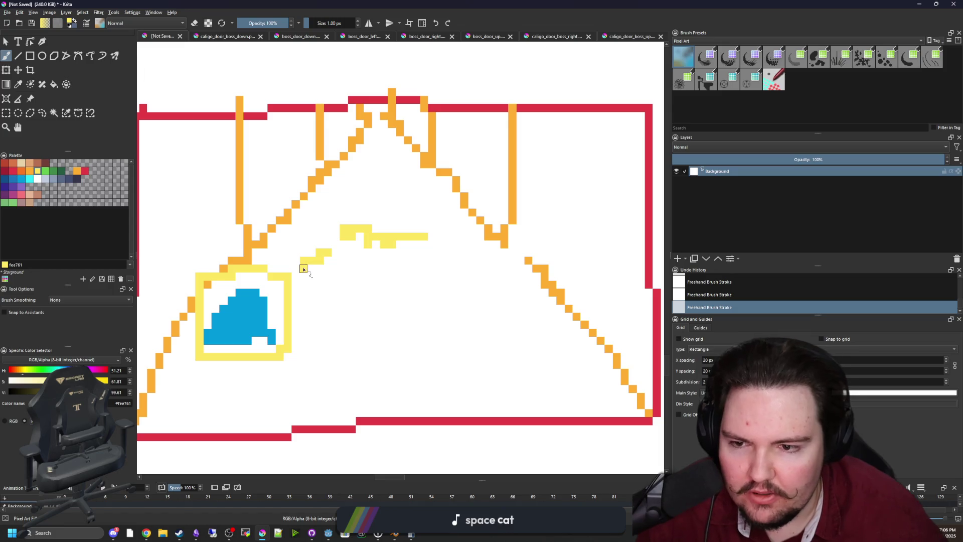
pyautogui.scroll(3, 303, 269)
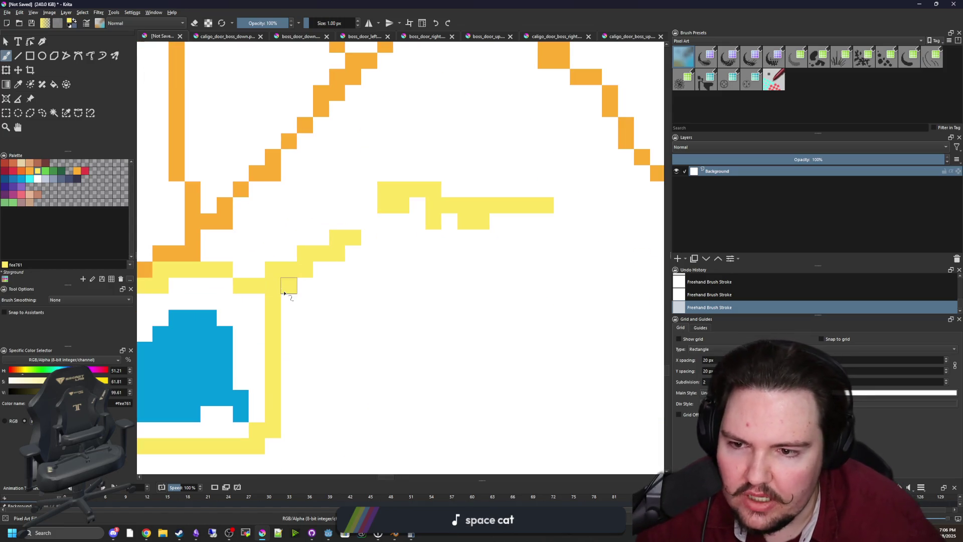
pyautogui.scroll(-3, 284, 293)
pyautogui.scroll(-4, 296, 284)
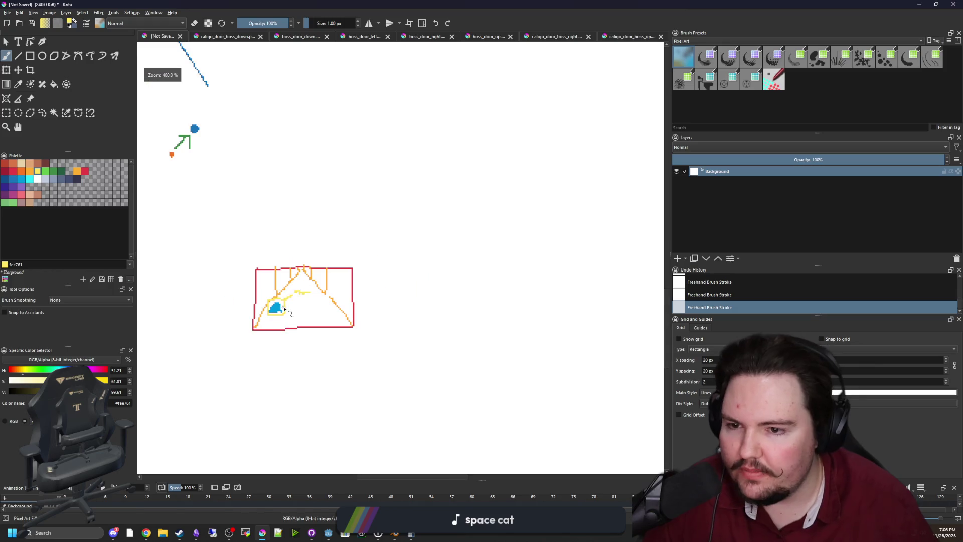
pyautogui.scroll(5, 284, 291)
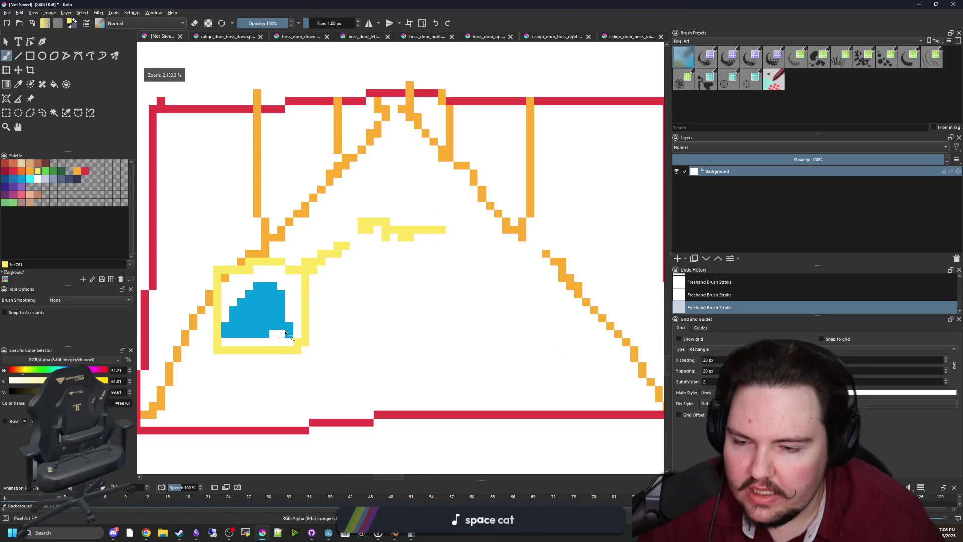
pyautogui.scroll(-5, 285, 333)
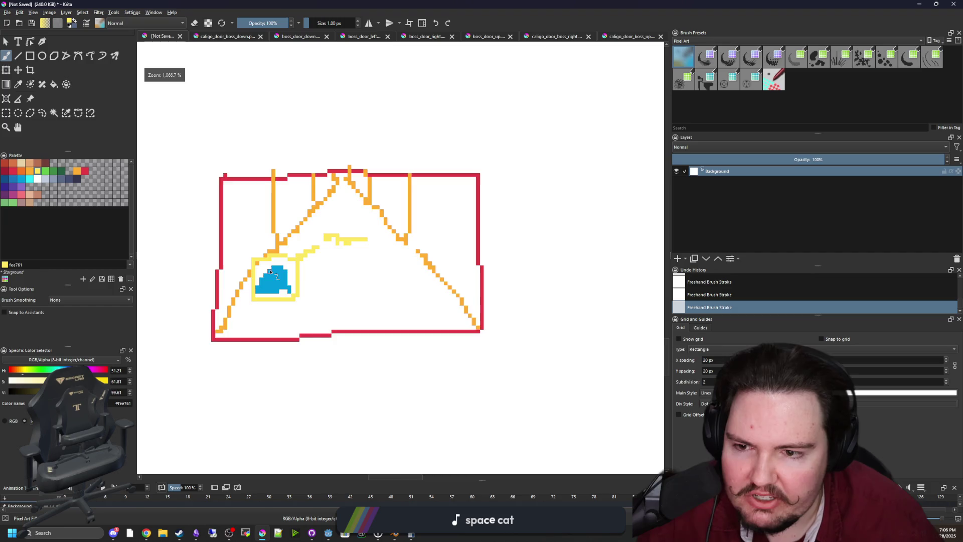
pyautogui.scroll(4, 284, 279)
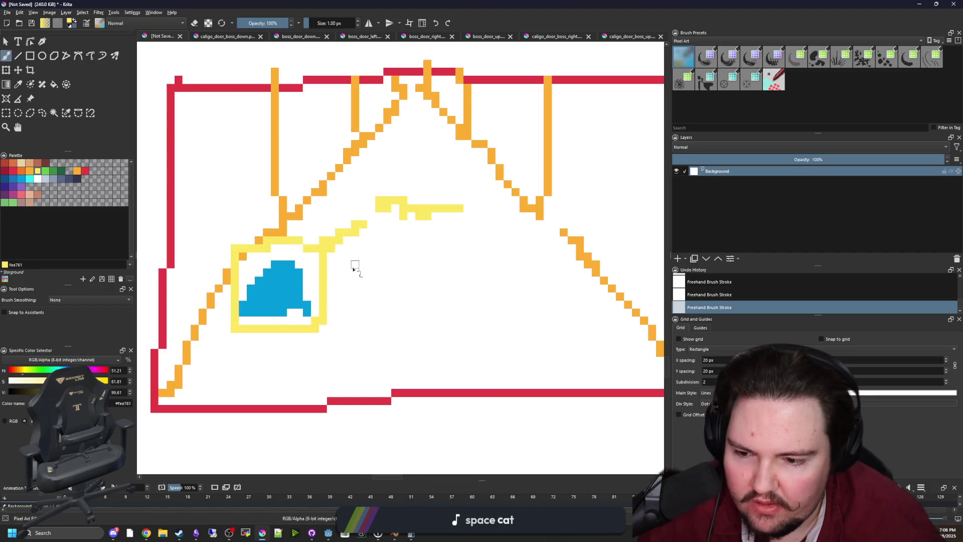
pyautogui.scroll(-2, 284, 319)
pyautogui.scroll(4, 279, 296)
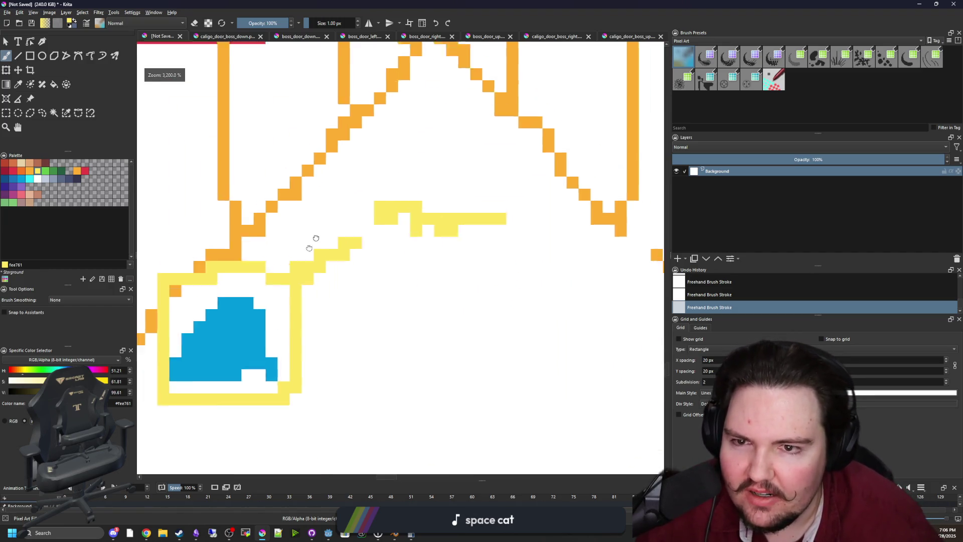
# Sample the roof's orange colour, then return to the running game in Godot.
pyautogui.keyDown('ctrl'); pyautogui.click(337, 207); pyautogui.keyUp('ctrl')
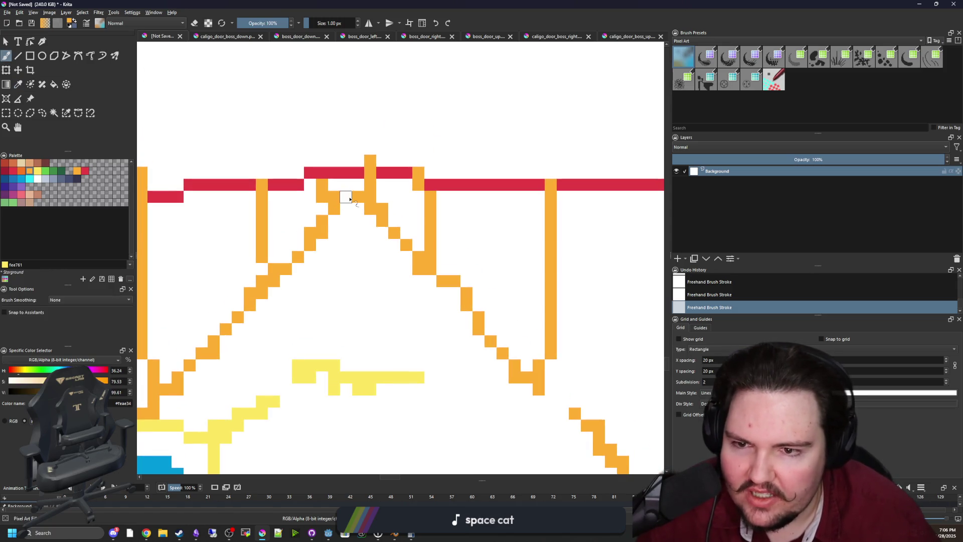
pyautogui.scroll(-5, 350, 190)
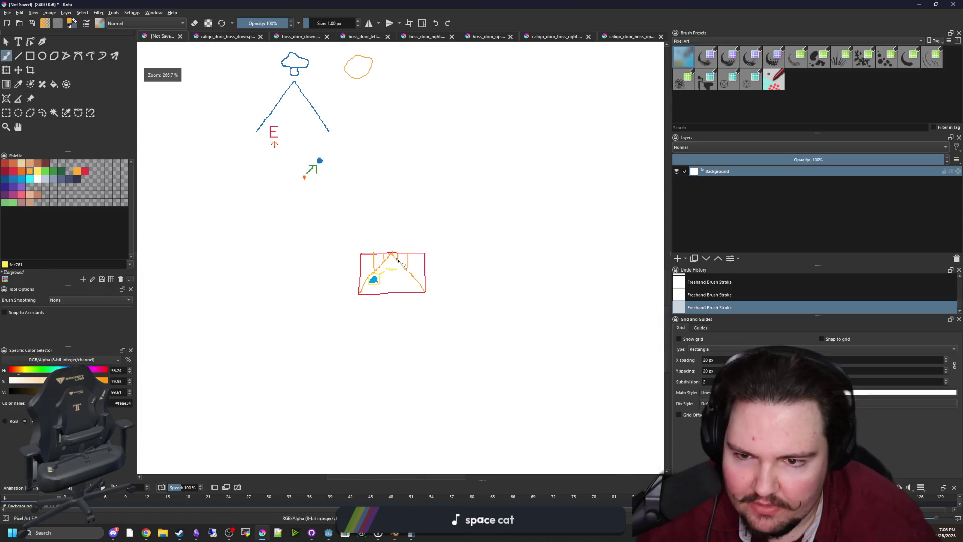
pyautogui.scroll(7, 387, 274)
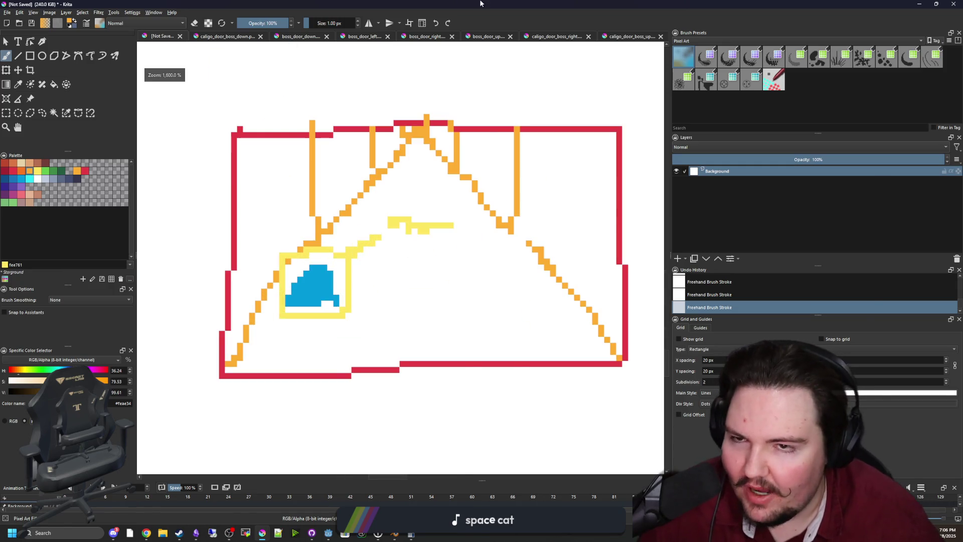
pyautogui.hotkey('alt', 'Tab')
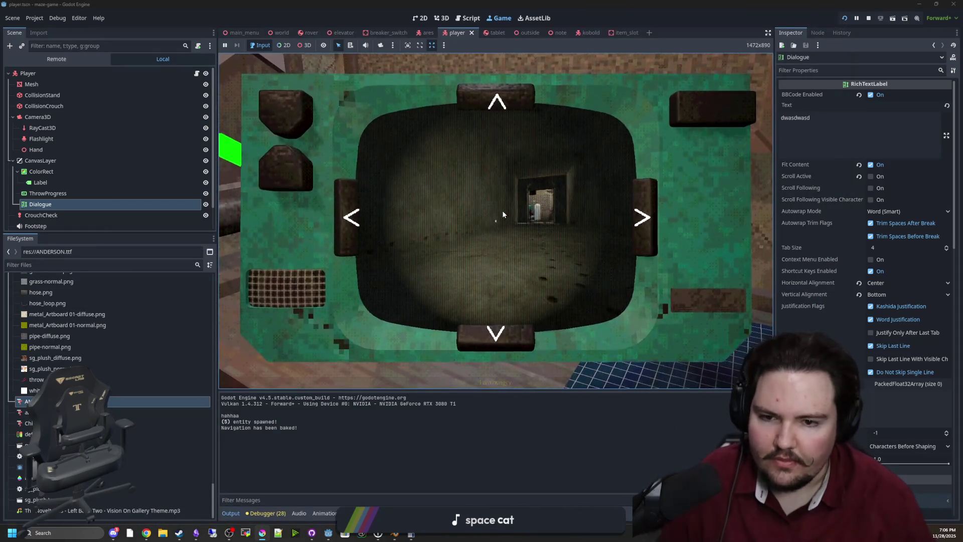
# Walk the player down the dark corridor, then stop the running game.
pyautogui.press('a')
pyautogui.press('w')
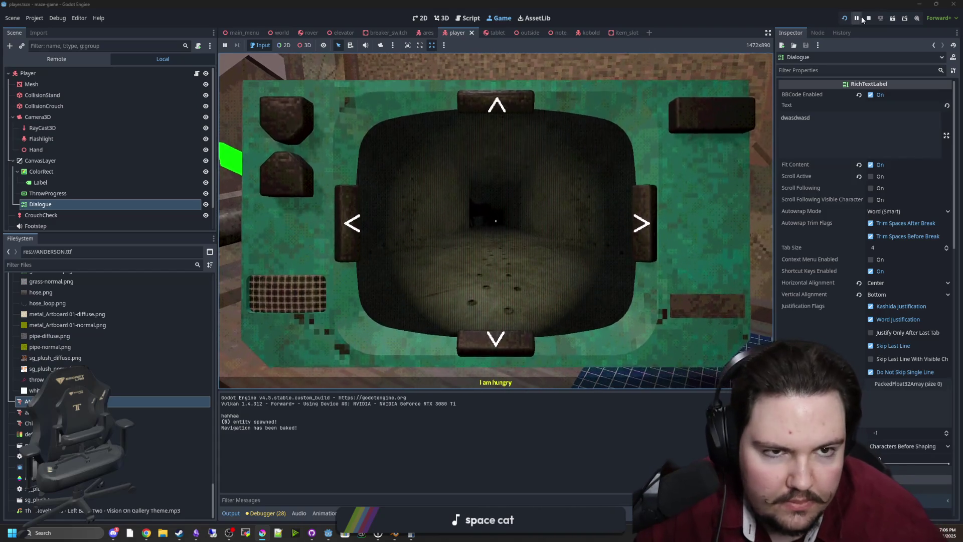
pyautogui.click(868, 18)
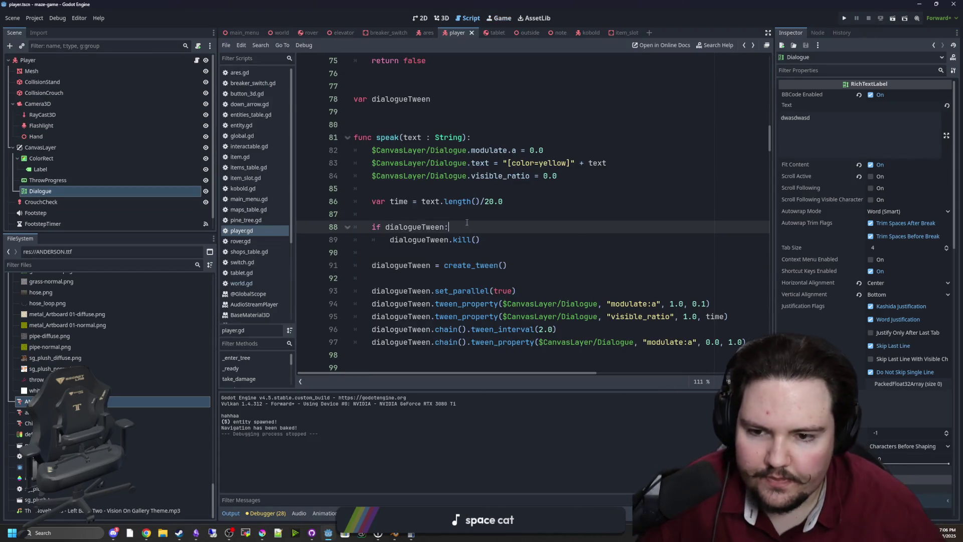
# Delete the blank line after create_tween() in player.gd and bring up the Player node's context menu.
pyautogui.press('BackSpace')
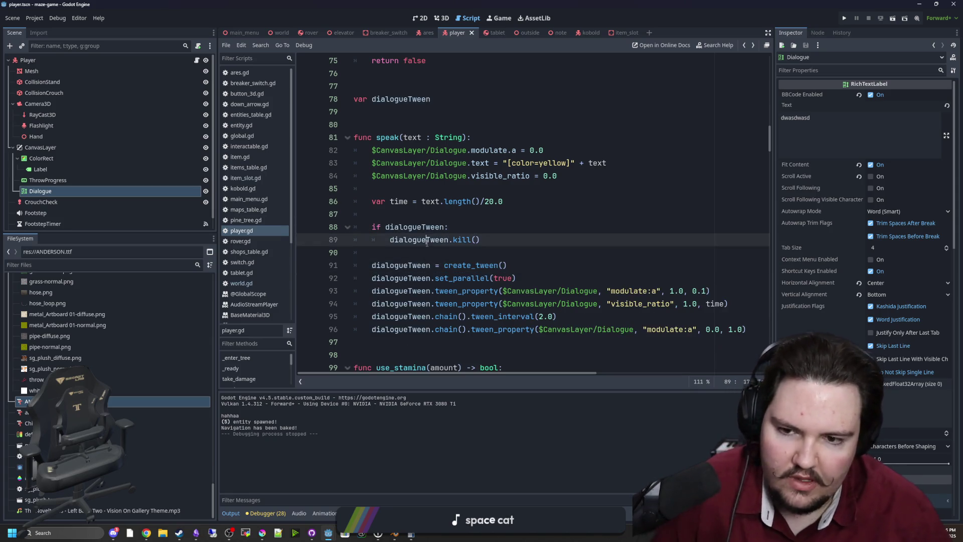
pyautogui.press('Up')
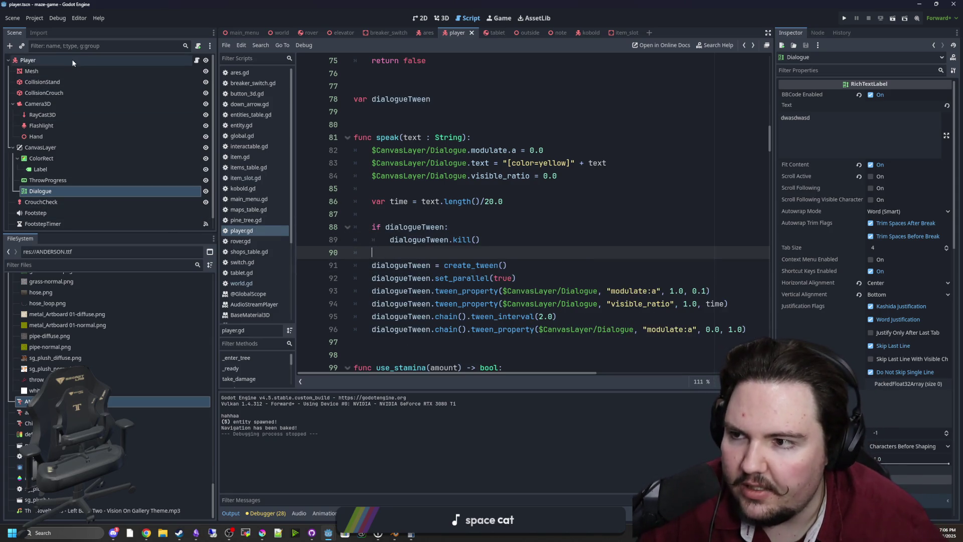
pyautogui.rightClick(72, 57)
# Add an AudioStreamPlayer3D child to Player on the WorldSFX bus, then launch Chrome.
pyautogui.click(96, 79)
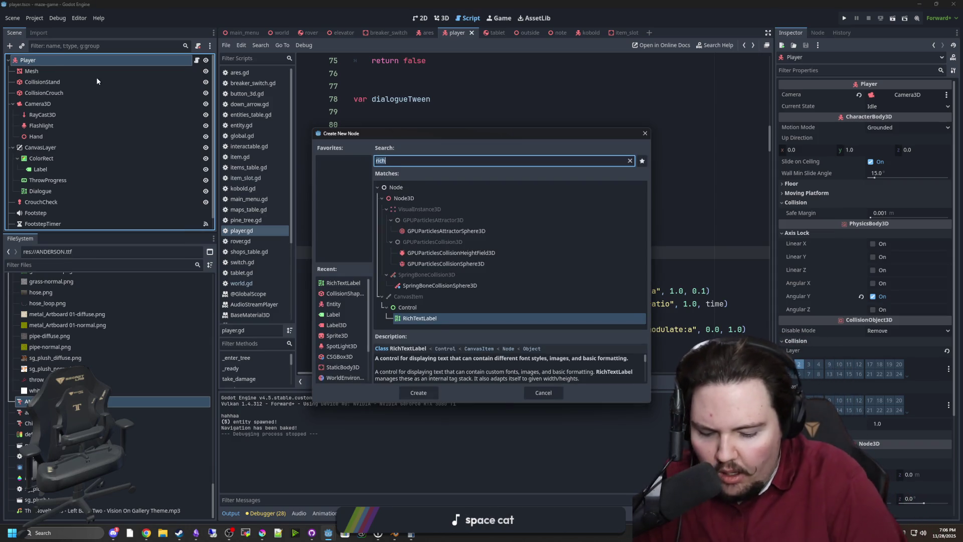
pyautogui.write('audio')
pyautogui.doubleClick(426, 264)
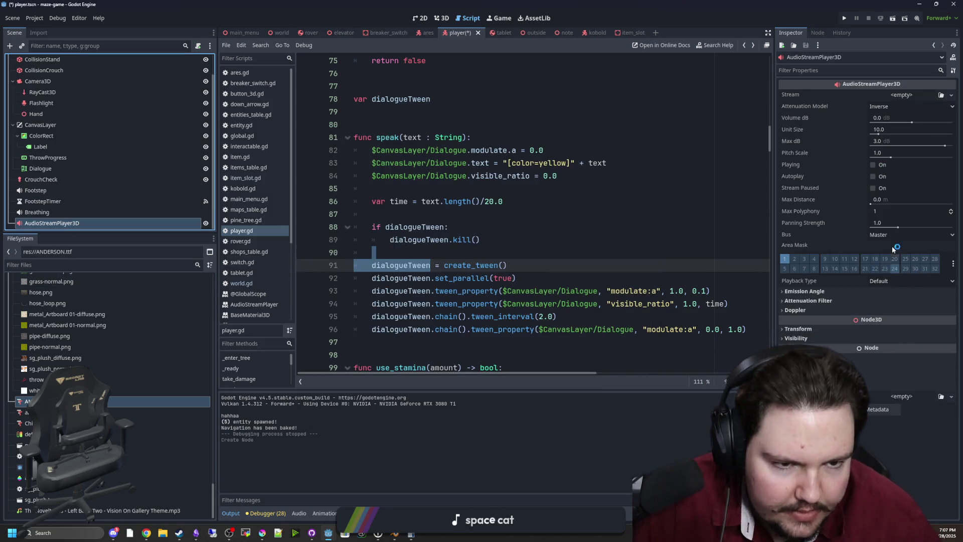
pyautogui.click(900, 234)
pyautogui.click(898, 271)
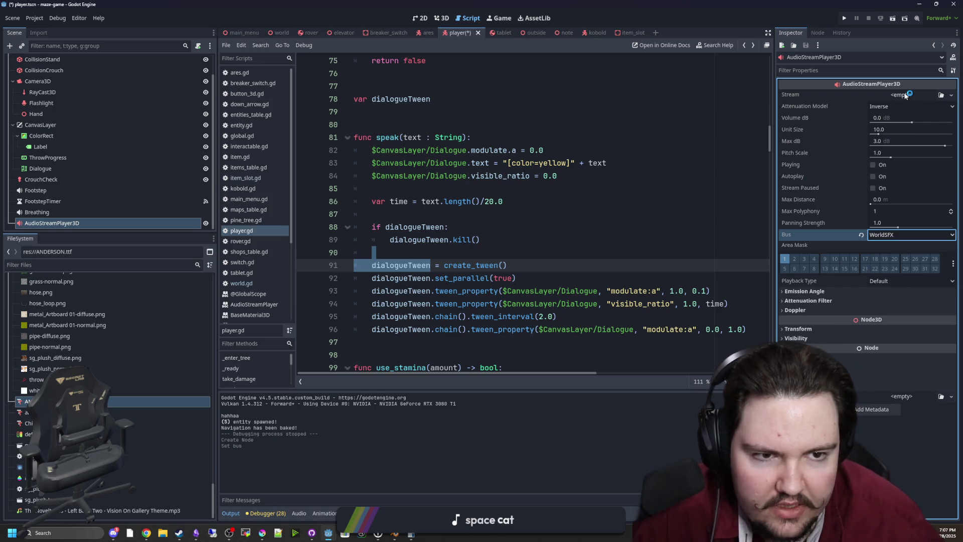
pyautogui.click(146, 533)
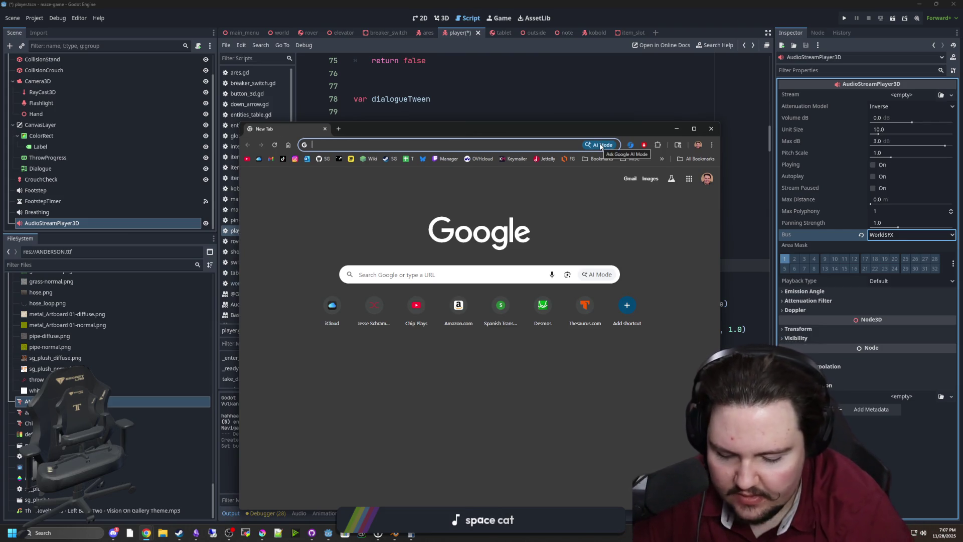
# Search Google for jsfxr and open the sfxr.me sound generator.
pyautogui.write('jsfxr')
pyautogui.press('Return')
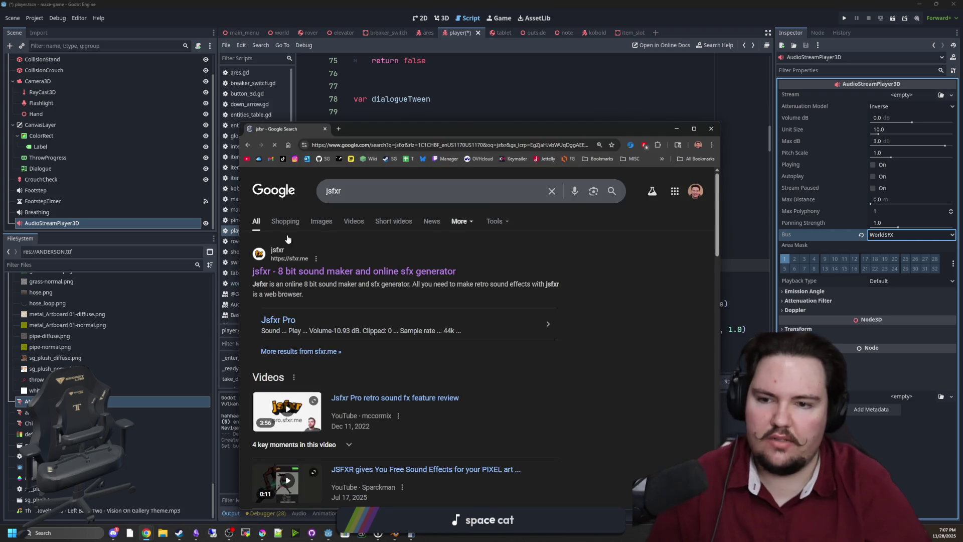
pyautogui.click(262, 269)
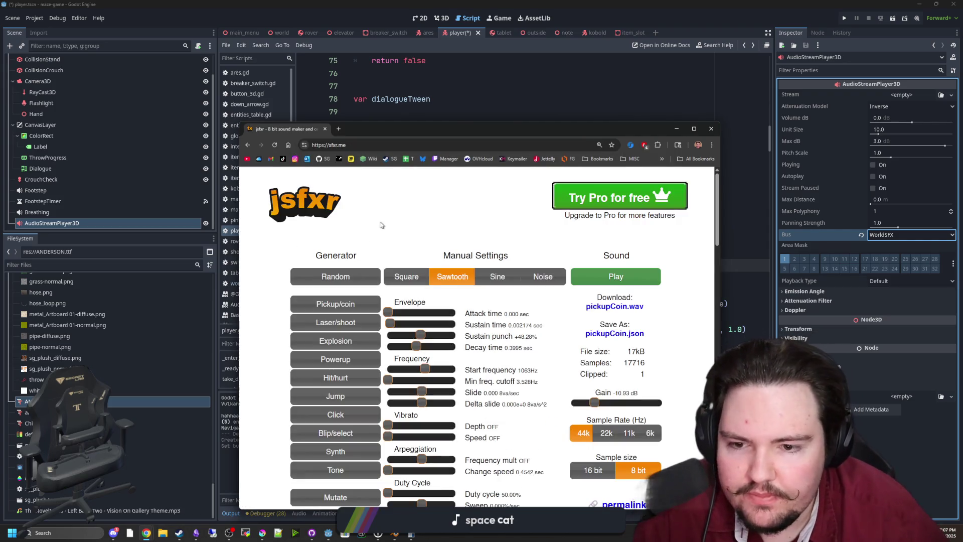
pyautogui.hotkey('alt', 'Tab')
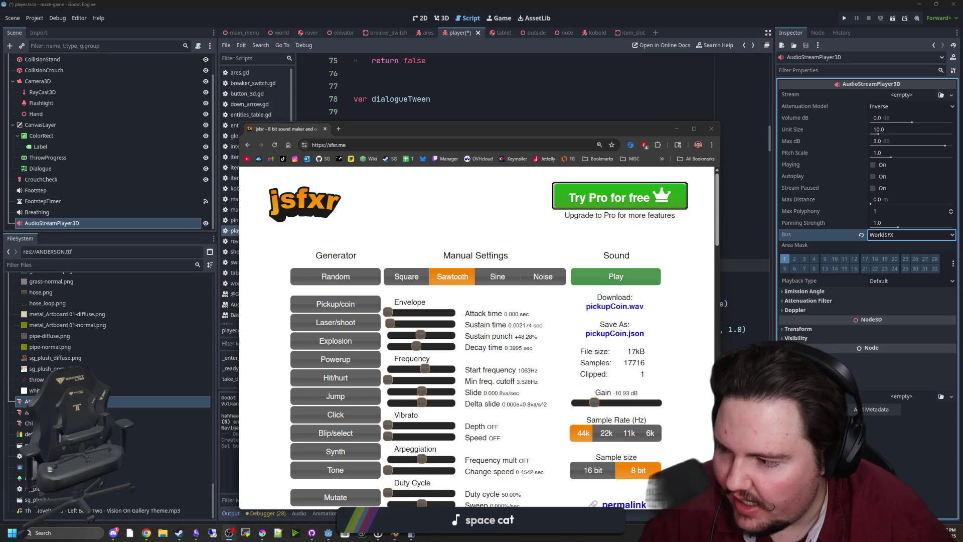
pyautogui.scroll(-1, 444, 241)
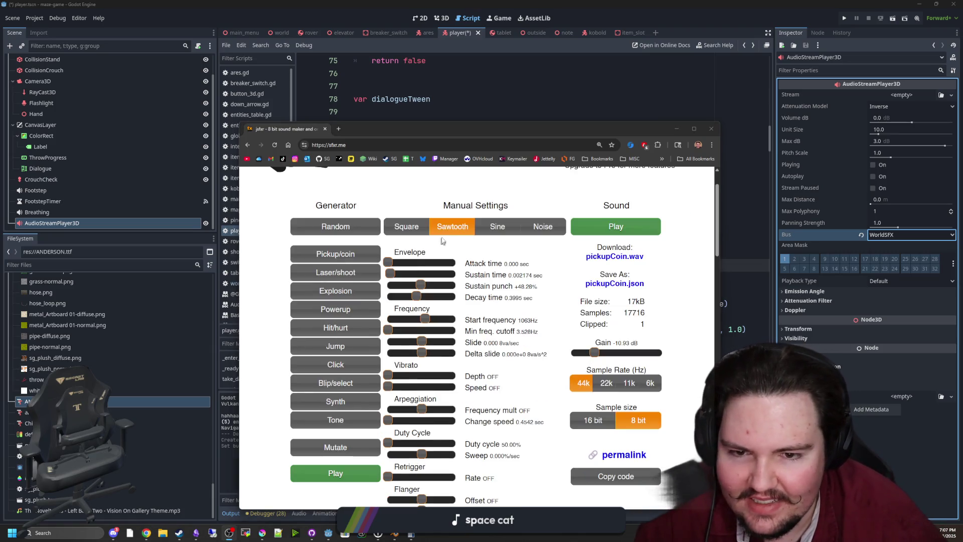
# Set the waveform to Sawtooth, adjust Slide, and lower the start frequency to 107.9 Hz.
pyautogui.click(497, 226)
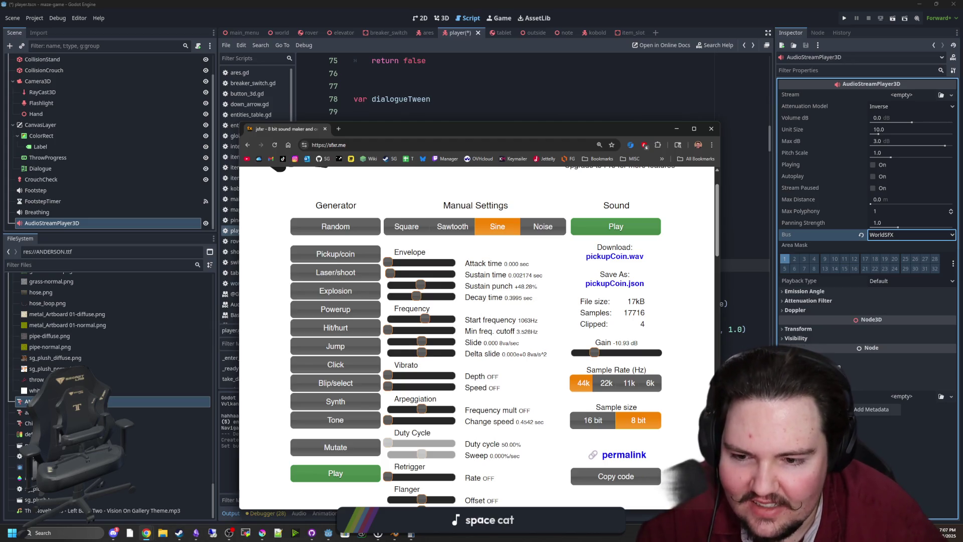
pyautogui.scroll(-3, 427, 355)
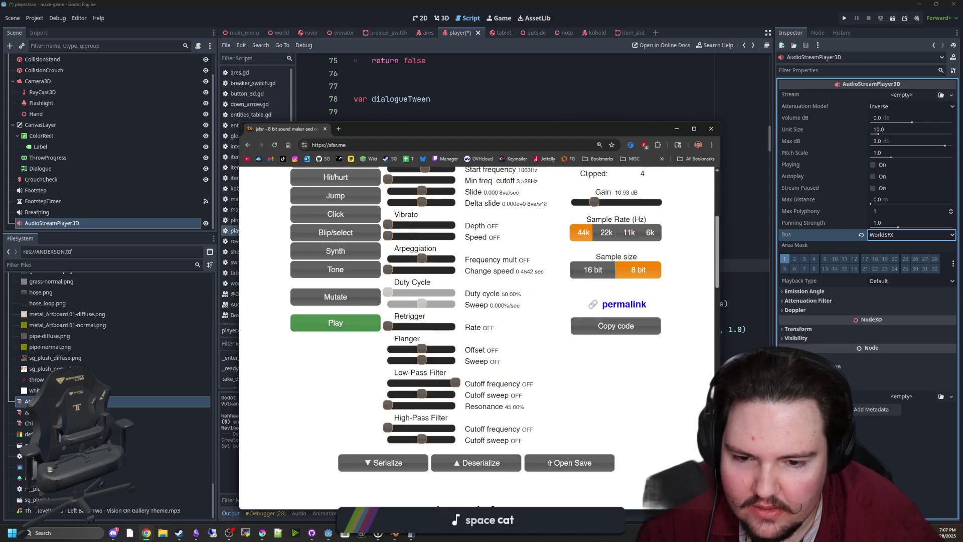
pyautogui.scroll(3, 458, 380)
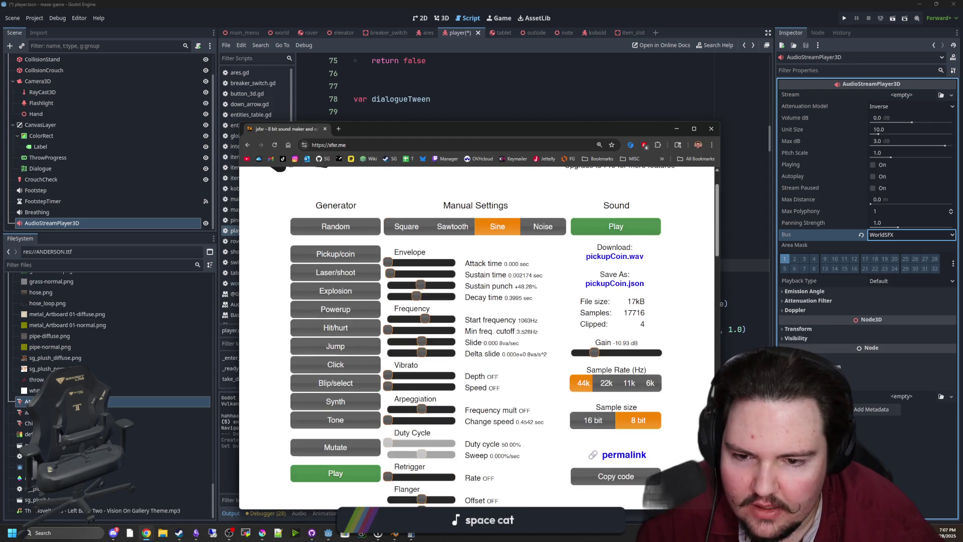
pyautogui.click(424, 341)
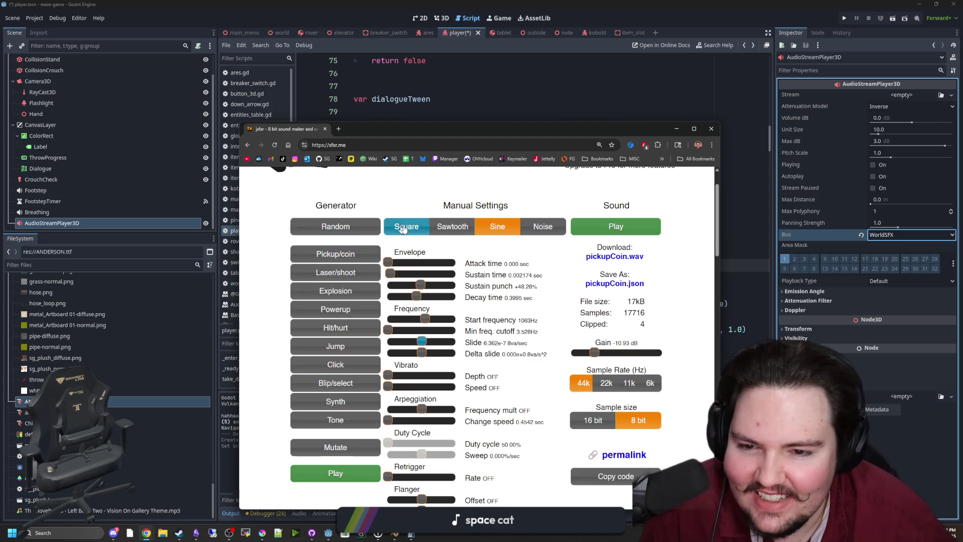
pyautogui.click(439, 232)
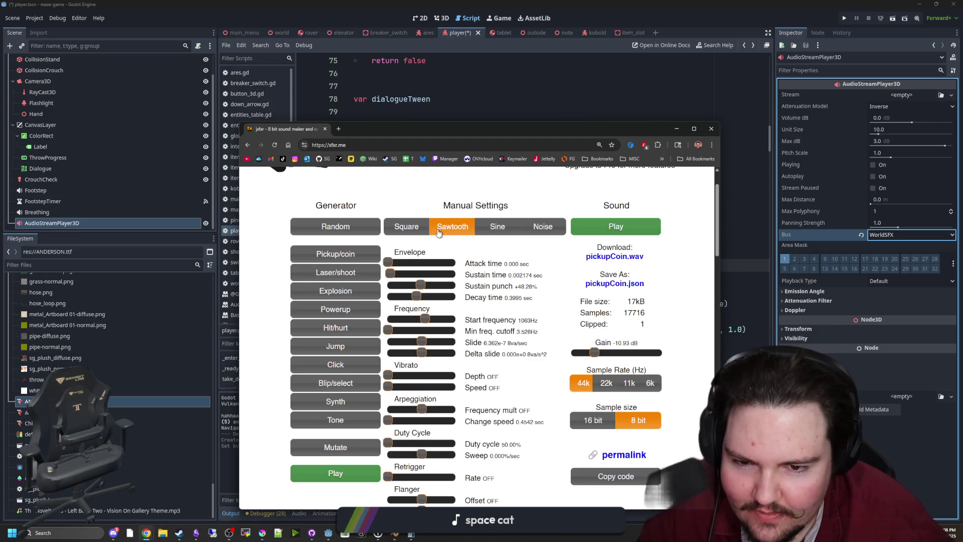
pyautogui.moveTo(423, 320); pyautogui.dragTo(400, 320)
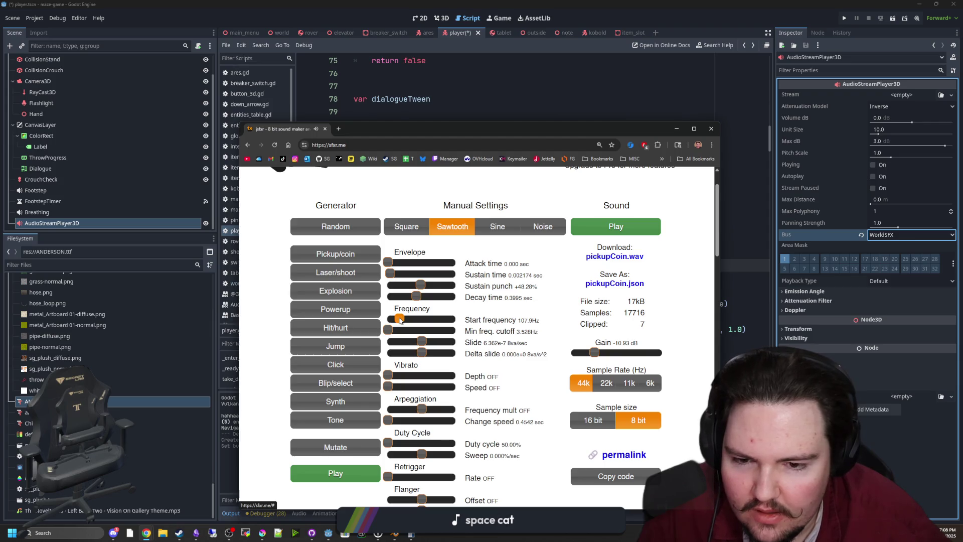
pyautogui.scroll(-5, 451, 341)
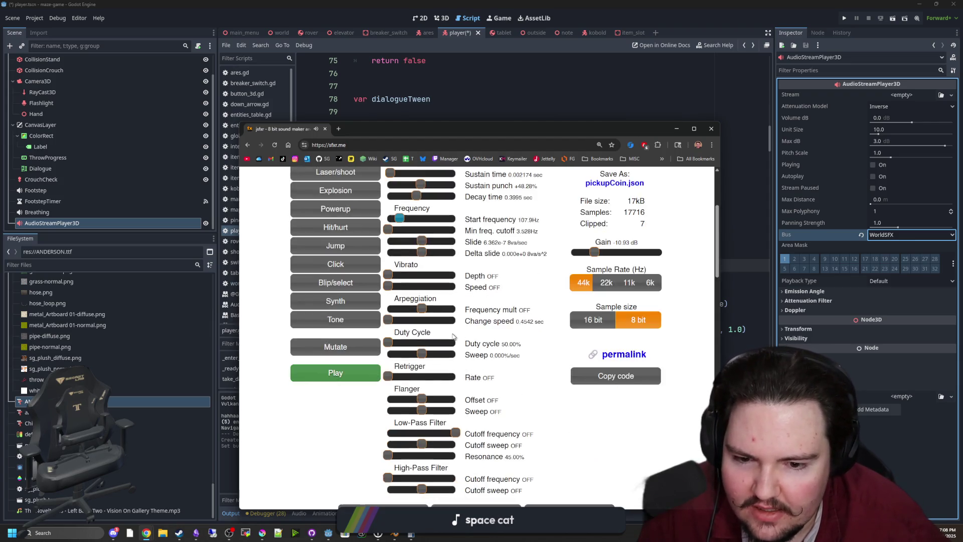
pyautogui.click(70, 533)
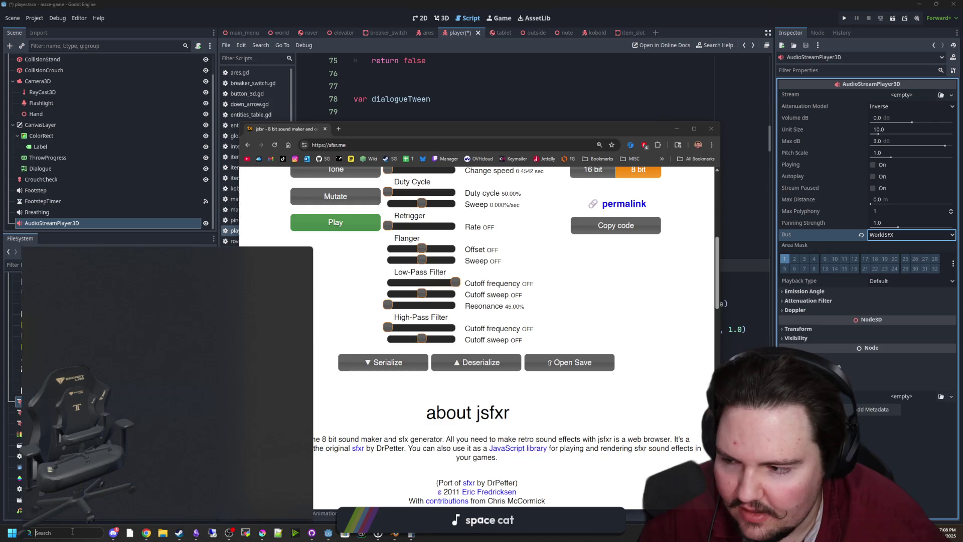
# Record a 2-second clip in Sound Recorder from Input 1 (Minifuse 1), then close it and return to jsfxr.
pyautogui.write('rec')
pyautogui.click(73, 300)
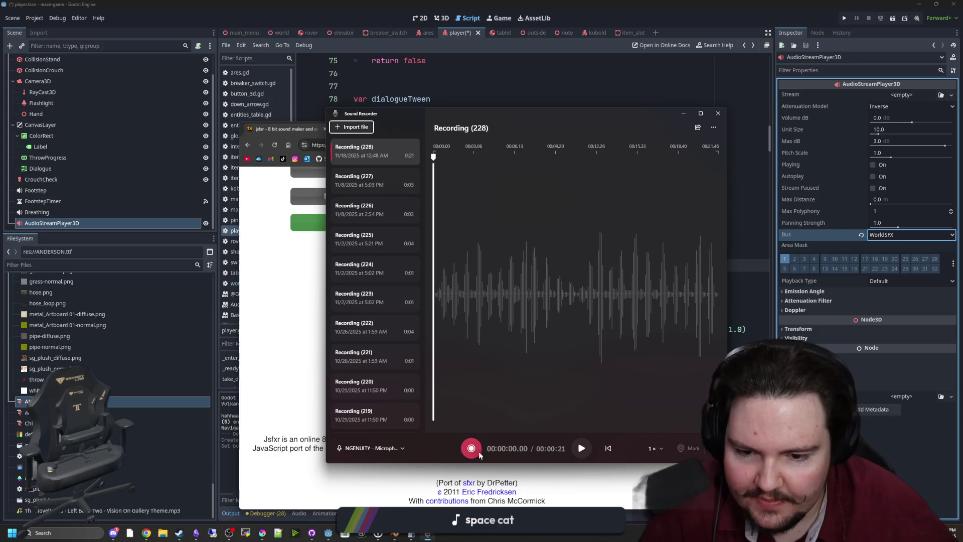
pyautogui.click(380, 447)
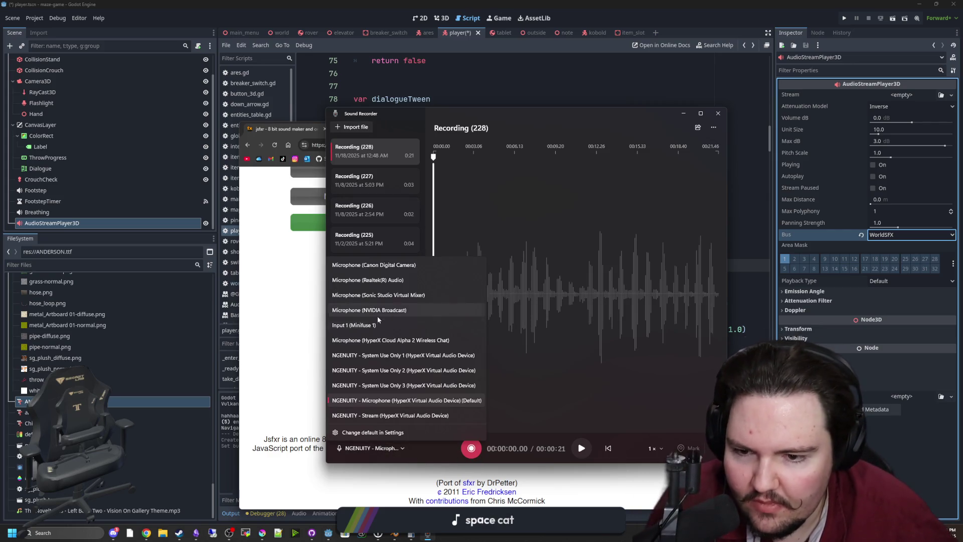
pyautogui.click(353, 325)
pyautogui.click(477, 449)
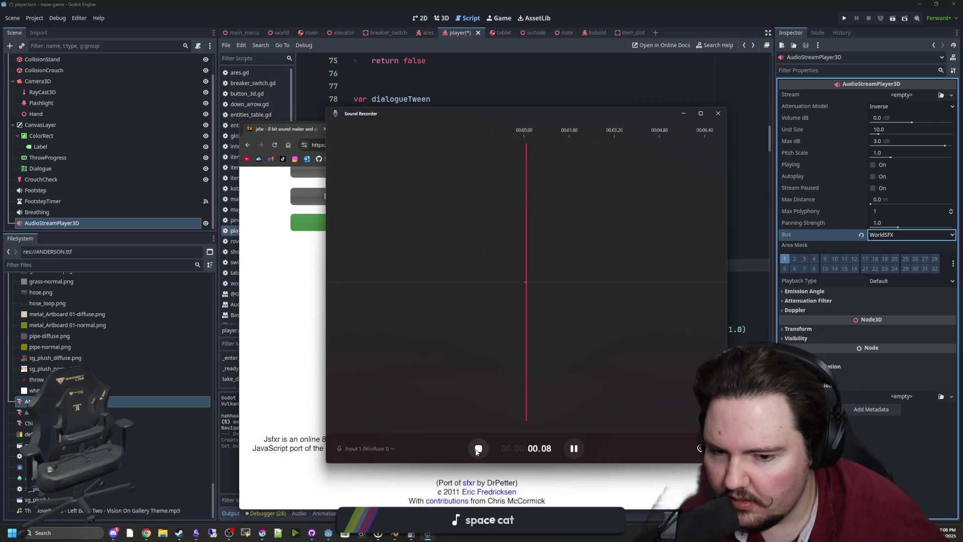
pyautogui.click(477, 449)
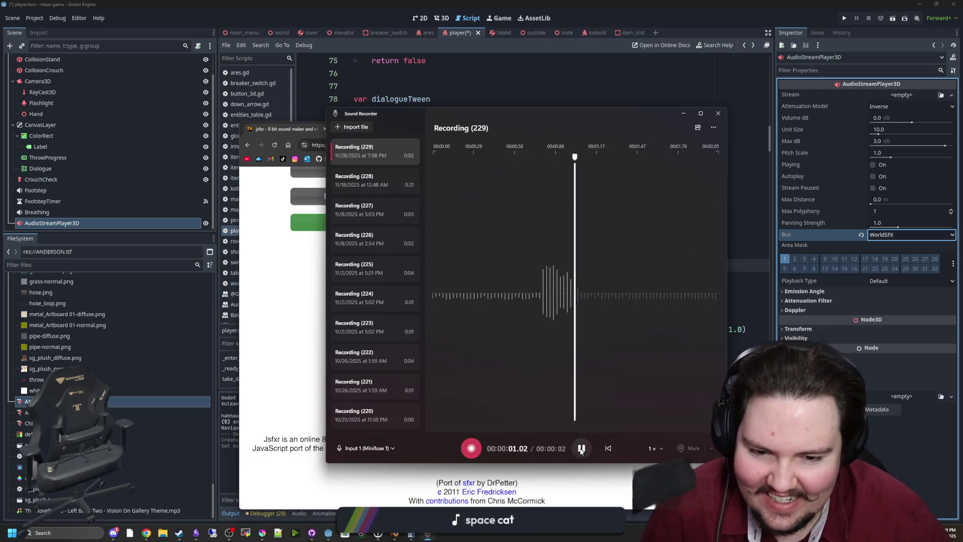
pyautogui.hotkey('alt', 'F4')
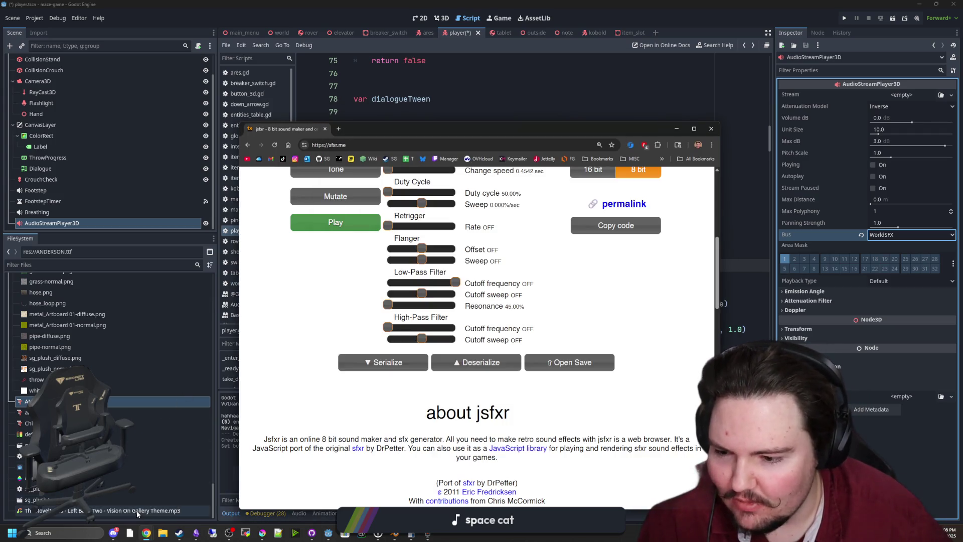
pyautogui.click(131, 532)
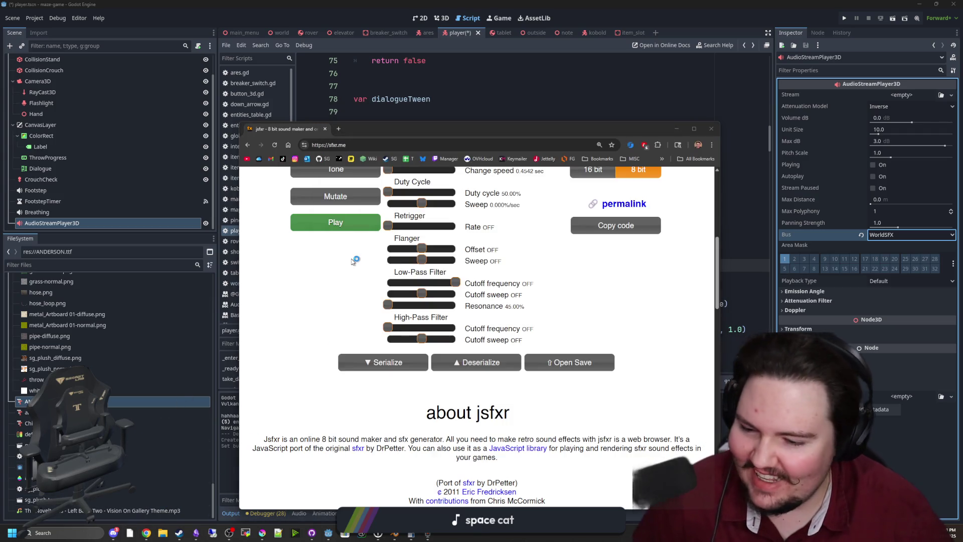
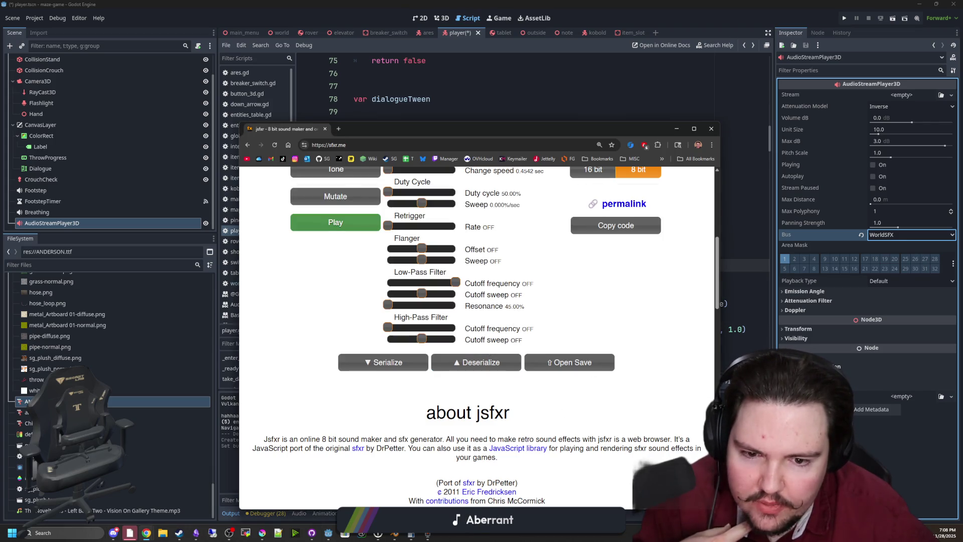
# Close the sound effect browser and rename the AudioStreamPlayer3D node to PlayerDialogue.
pyautogui.scroll(5, 611, 391)
pyautogui.click(325, 129)
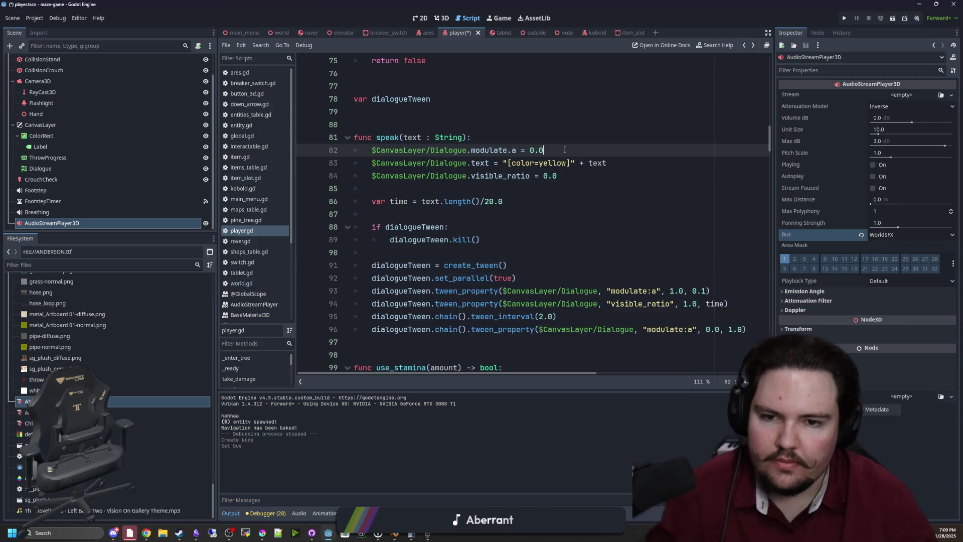
pyautogui.click(478, 213)
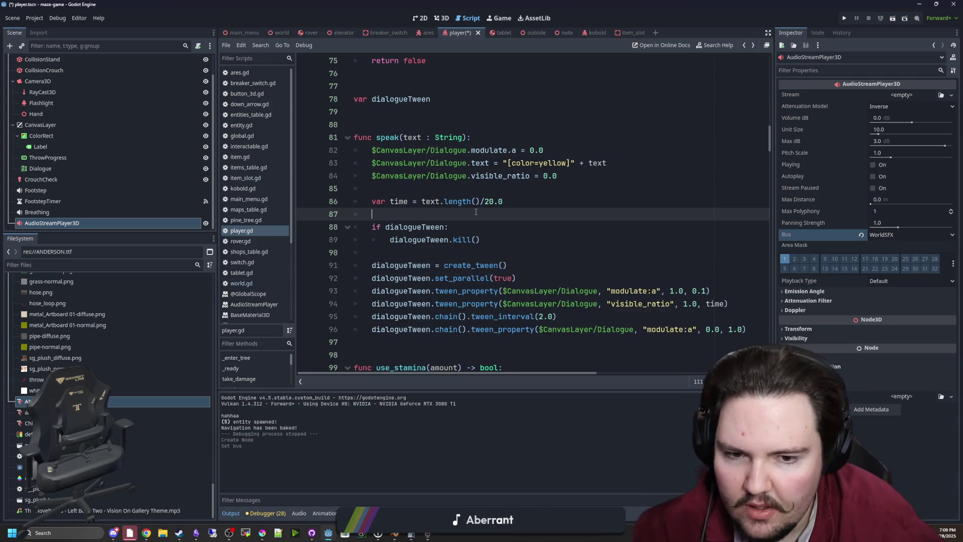
pyautogui.doubleClick(106, 223)
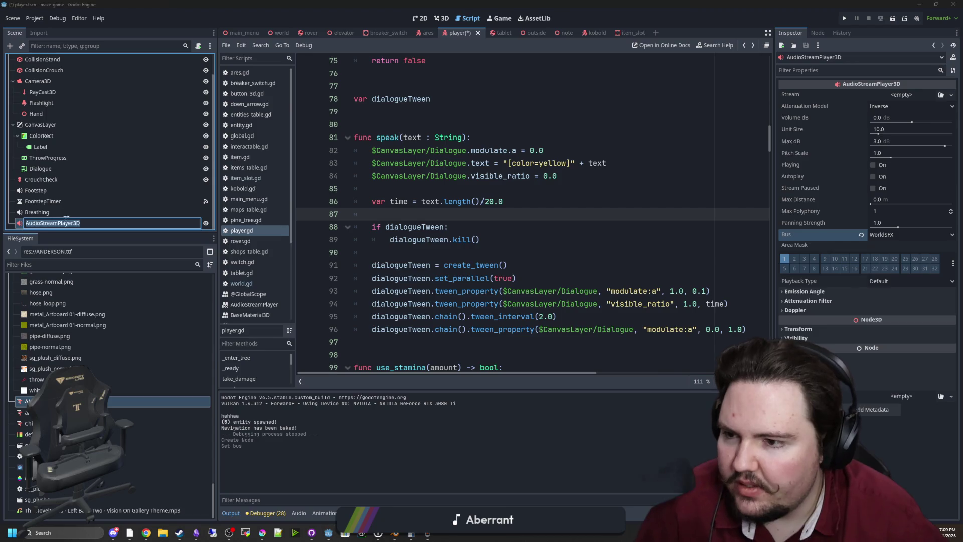
pyautogui.write('Playe')
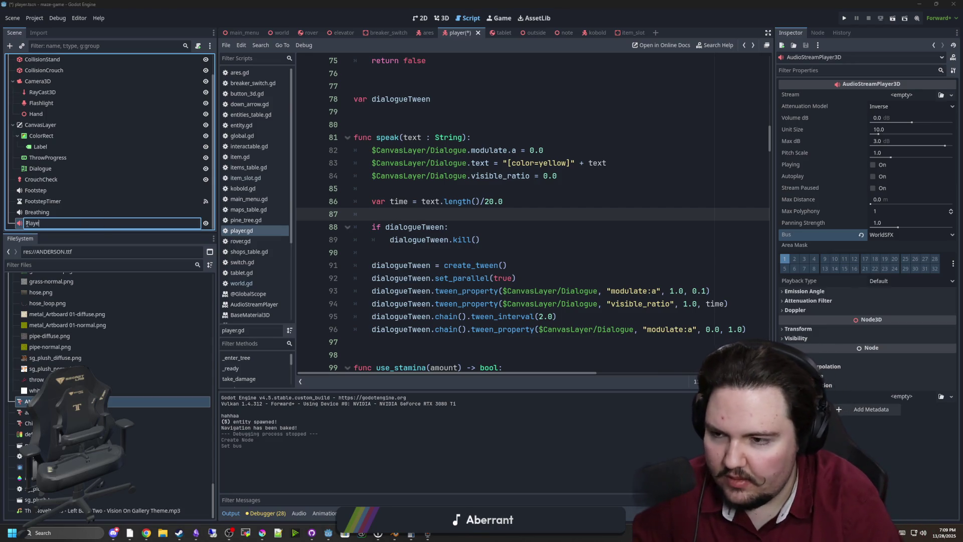
pyautogui.write('rDialogue')
pyautogui.press('Return')
# Add a $PlayerDialogue.play() call at the start of speak() on line 85.
pyautogui.moveTo(44, 222)
pyautogui.mouseDown()
pyautogui.moveTo(423, 204)
pyautogui.moveTo(410, 212)
pyautogui.mouseUp()
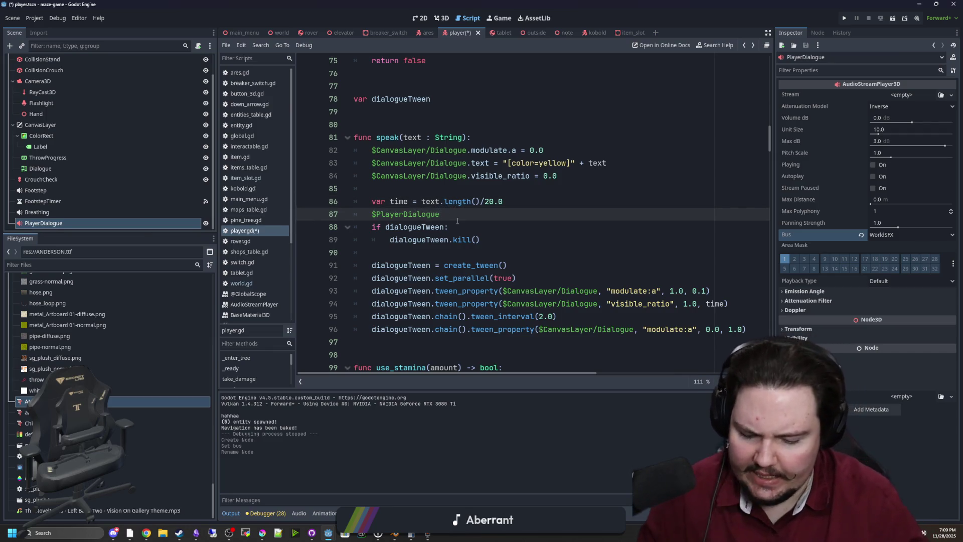
pyautogui.write('.po')
pyautogui.press('BackSpace')
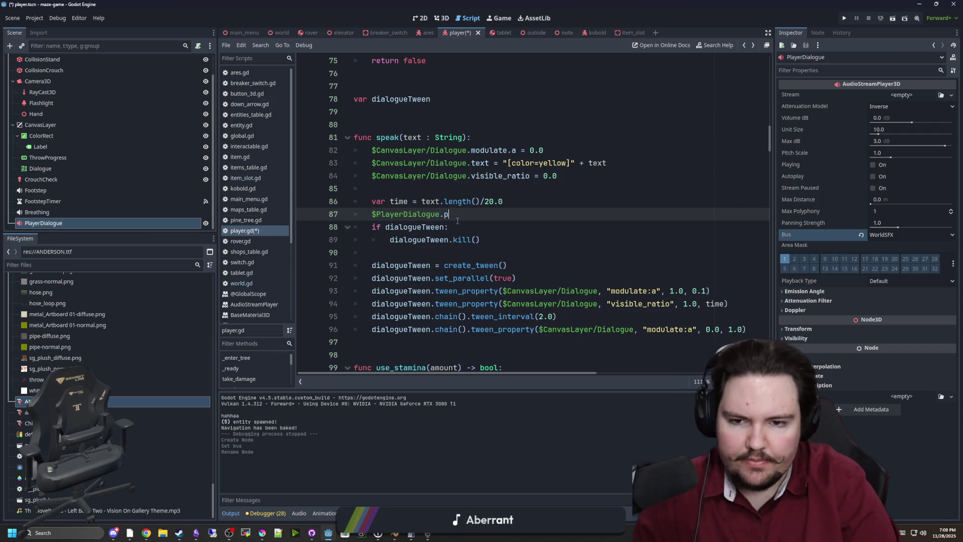
pyautogui.write('()')
pyautogui.moveTo(472, 215); pyautogui.dragTo(372, 215)
pyautogui.hotkey('ctrl', 'x')
pyautogui.click(467, 186)
pyautogui.hotkey('ctrl', 'v')
pyautogui.press('Return')
pyautogui.moveTo(471, 189)
pyautogui.mouseDown()
pyautogui.moveTo(386, 176)
pyautogui.moveTo(372, 189)
pyautogui.mouseUp()
pyautogui.scroll(-1, 623, 295)
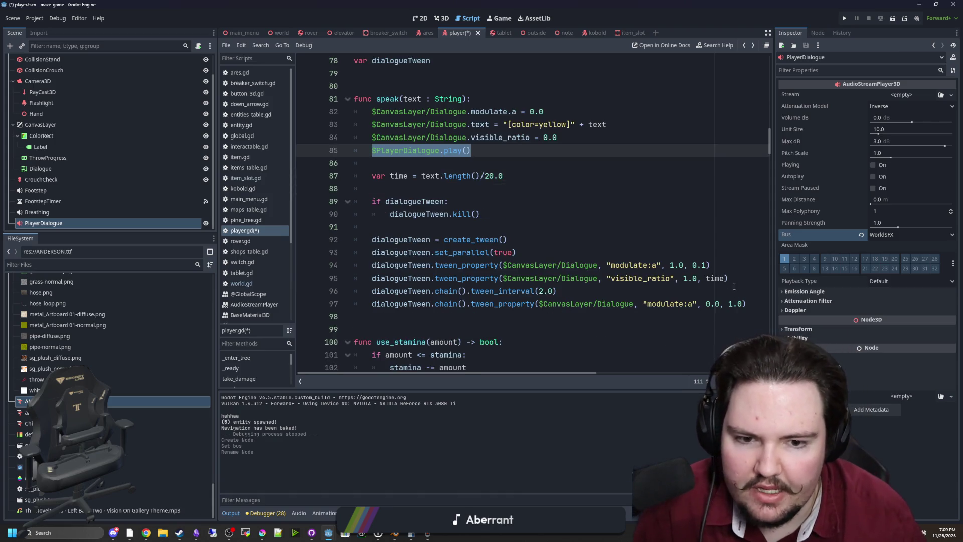
# Add dialogueTween.chain().tween_callback(func(): $PlayerDialogue.stop()) after the visible_ratio tween.
pyautogui.click(674, 291)
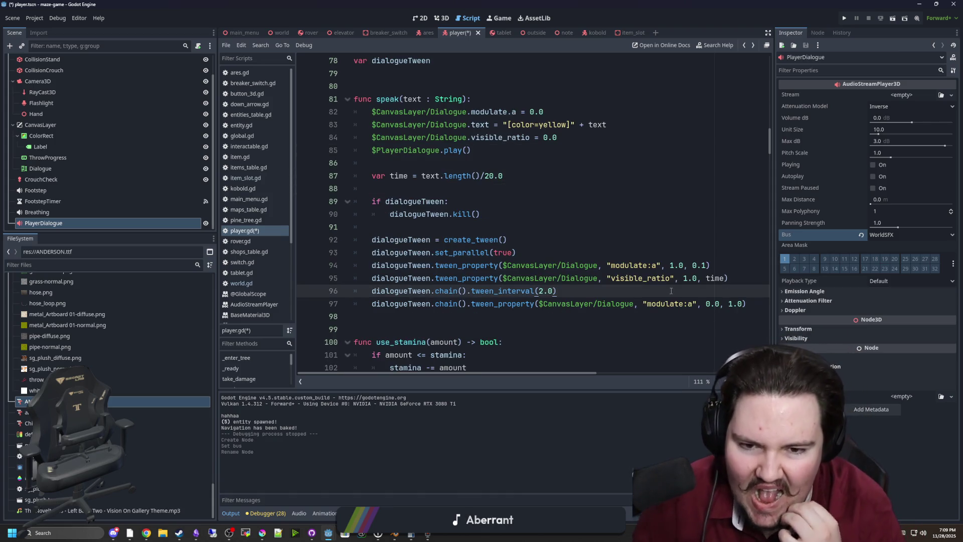
pyautogui.click(742, 279)
pyautogui.press('Return')
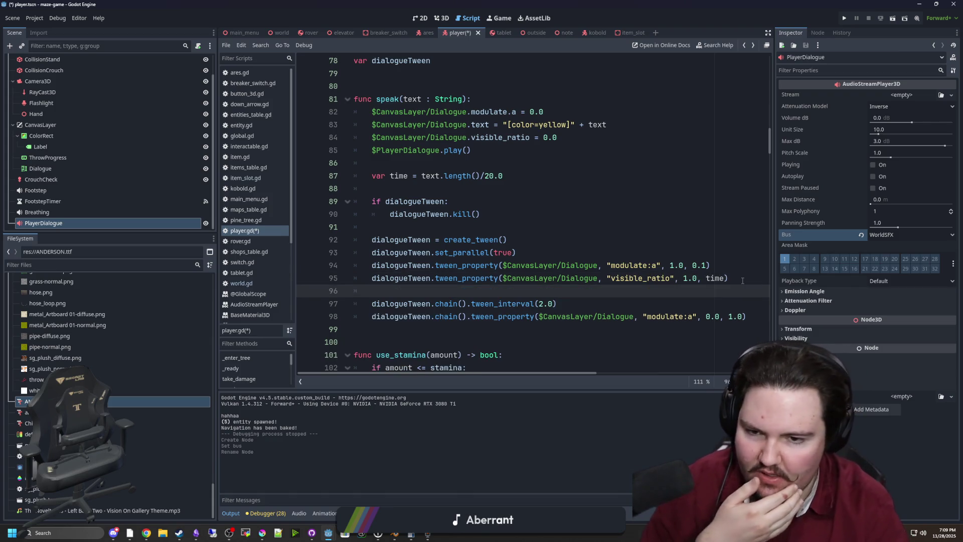
pyautogui.write('dialog')
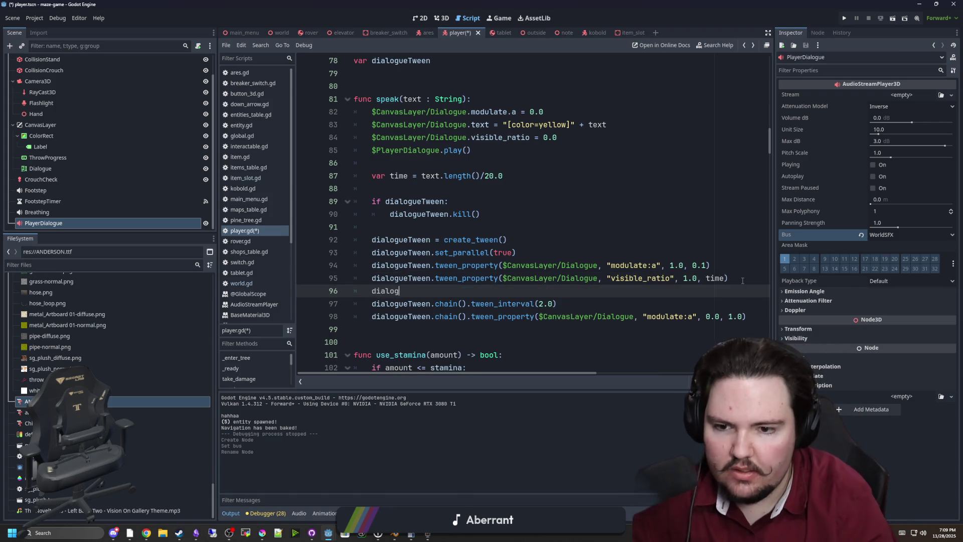
pyautogui.write('ueTween.chain')
pyautogui.press('Return')
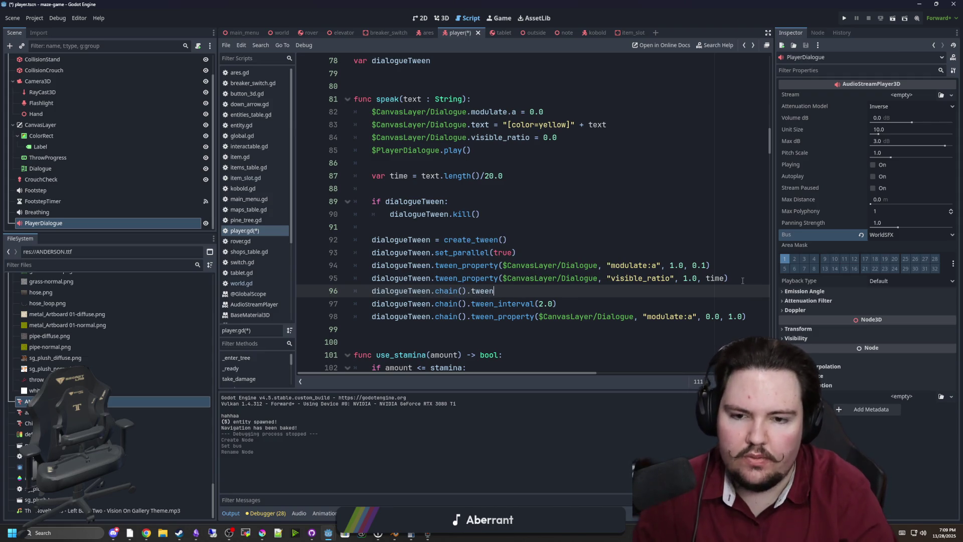
pyautogui.press('Return')
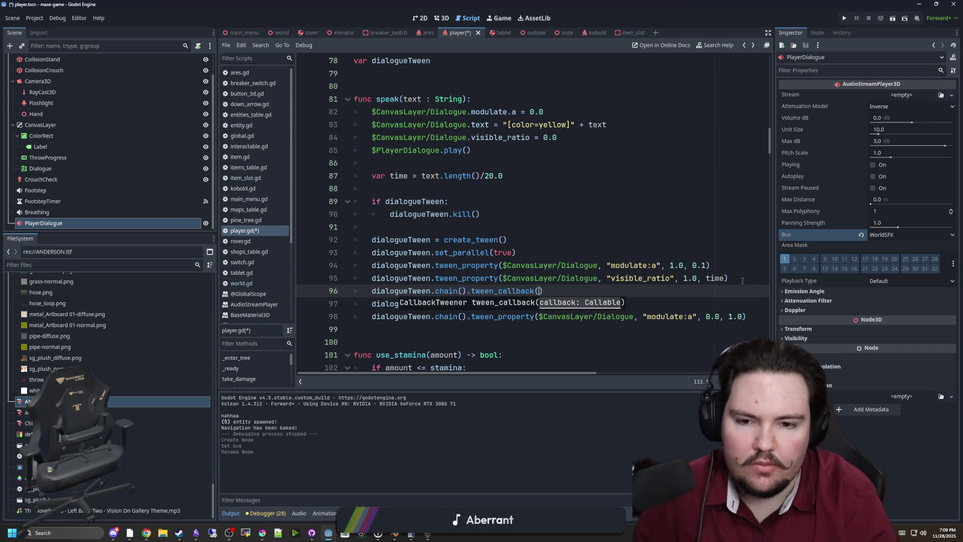
pyautogui.write('func():$PlayerDialogue.play()')
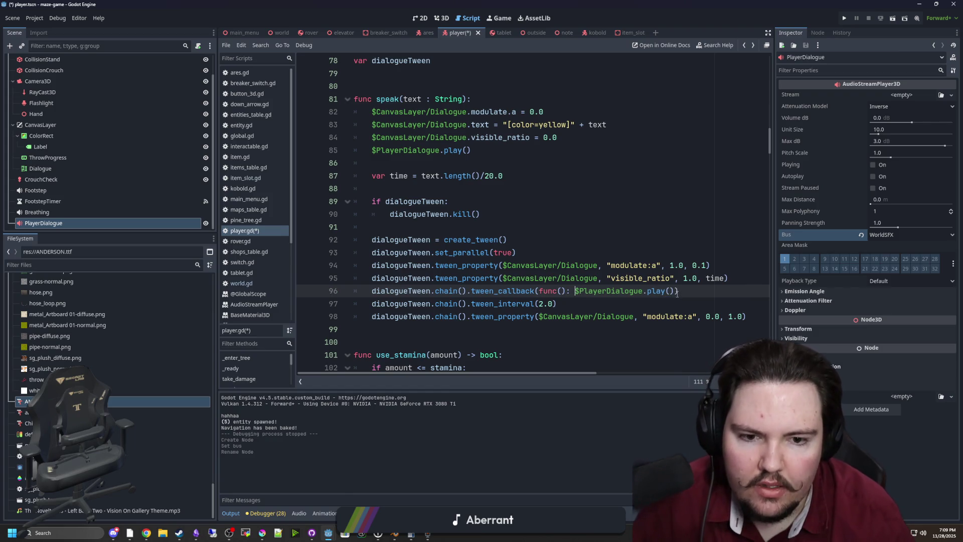
pyautogui.click(658, 293)
pyautogui.doubleClick(658, 293)
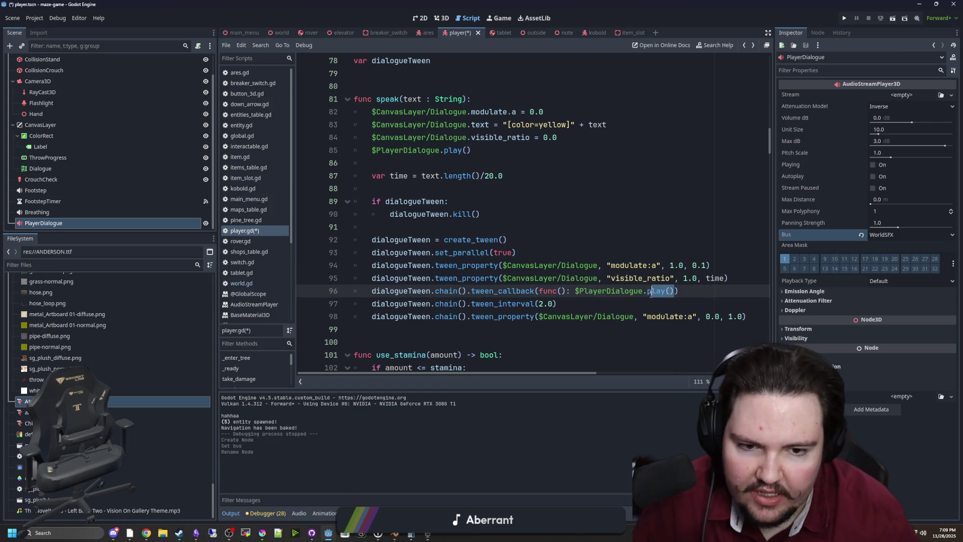
pyautogui.write('stop')
# Save the player.gd script.
pyautogui.click(430, 252)
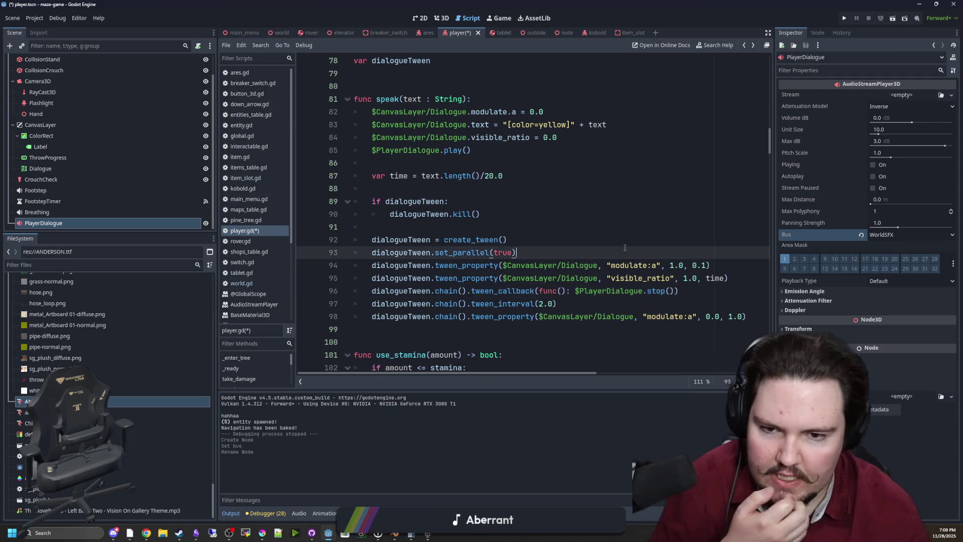
pyautogui.press('Up')
pyautogui.press('Up')
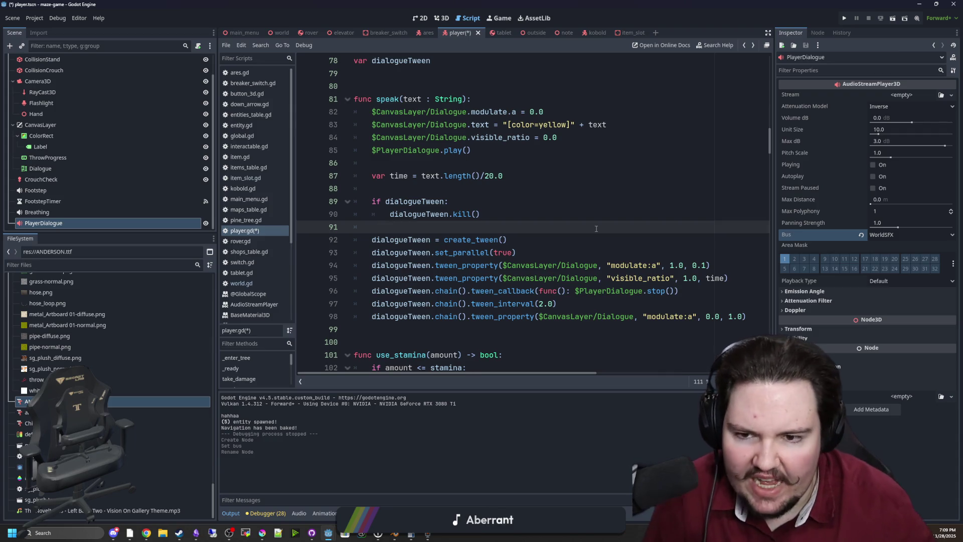
pyautogui.hotkey('ctrl', 's')
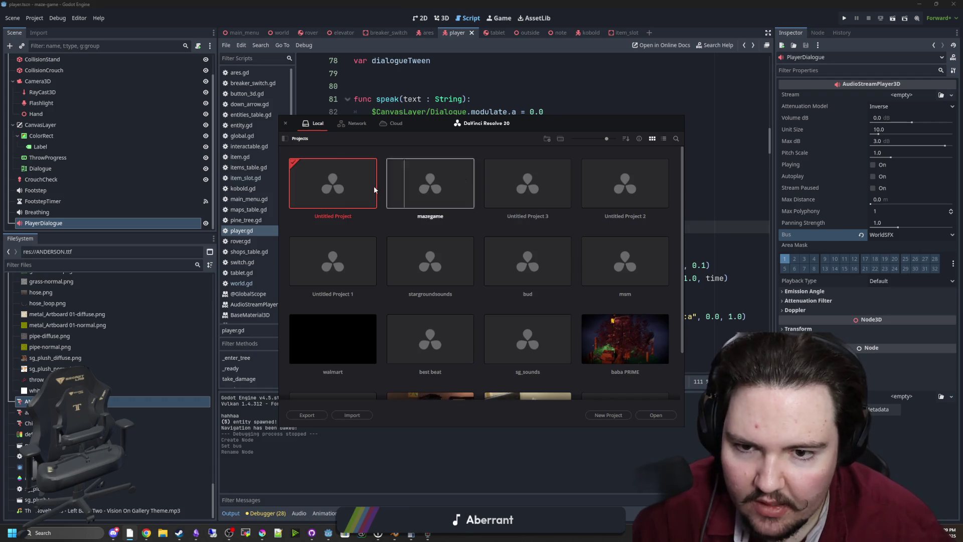
# Create the new DaVinci Resolve project Untitled Project 4.
pyautogui.hotkey('ctrl', 'n')
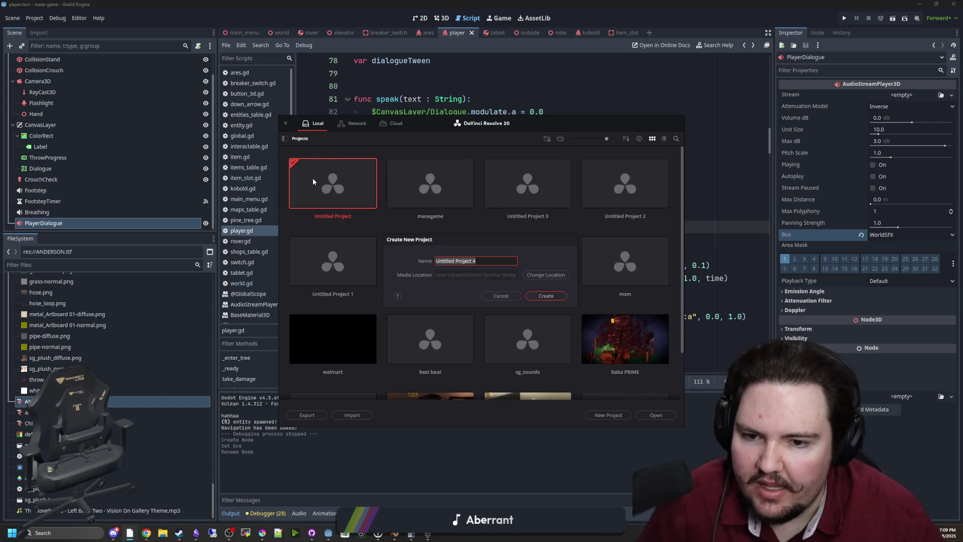
pyautogui.click(526, 295)
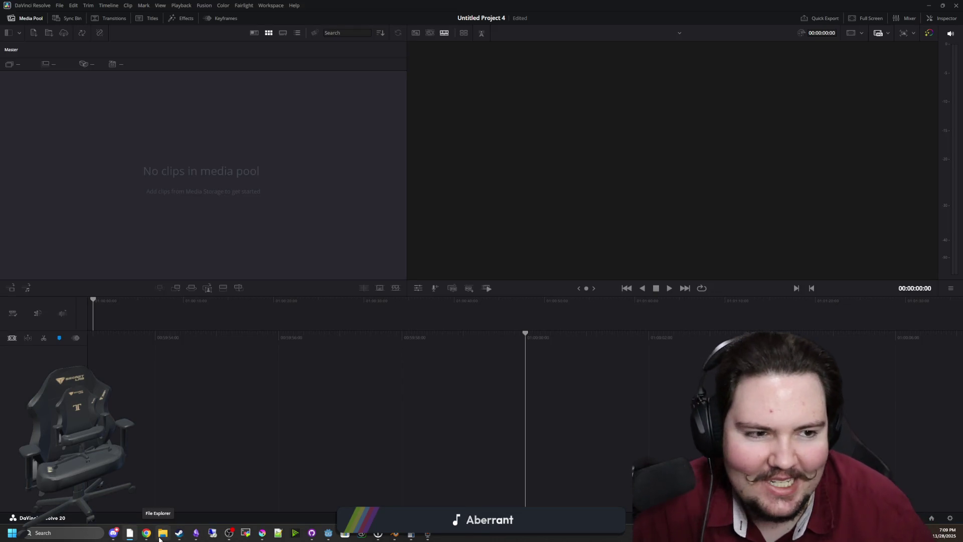
pyautogui.click(160, 538)
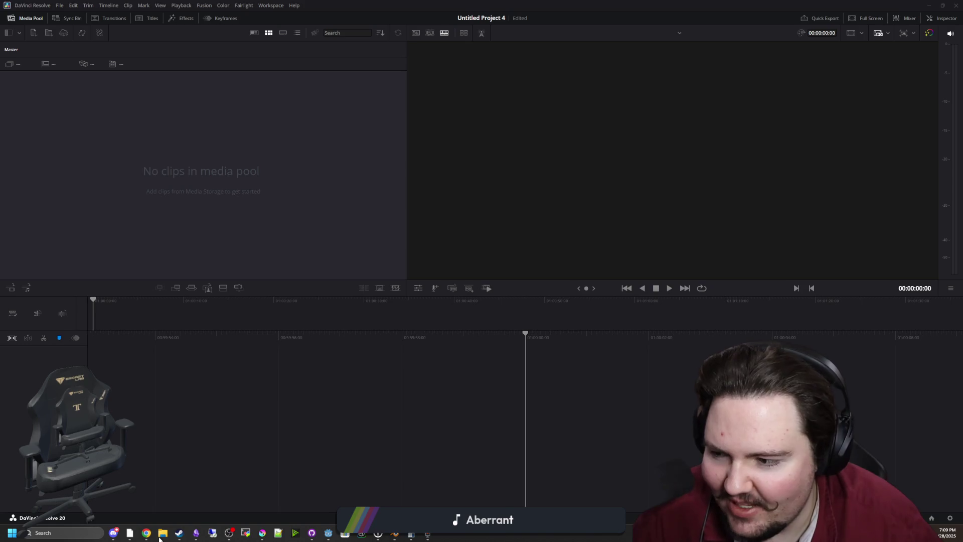
# Show the newest Sound Recorder recording in its folder, then minimize Sound Recorder.
pyautogui.click(425, 538)
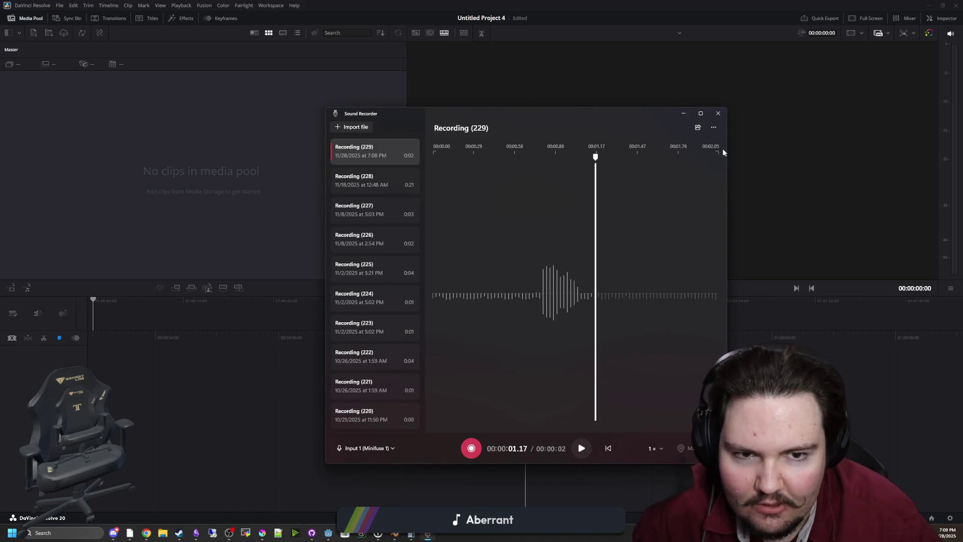
pyautogui.click(713, 126)
pyautogui.click(693, 150)
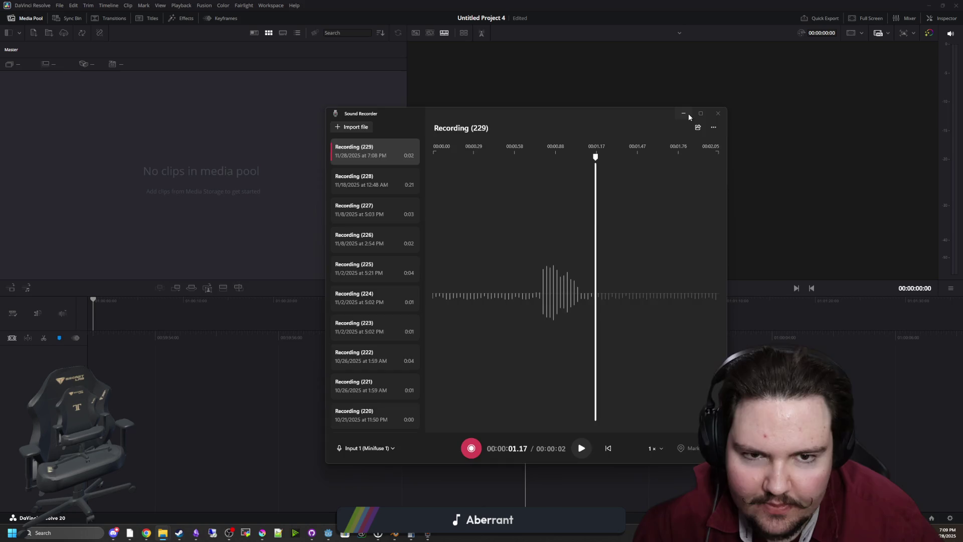
pyautogui.click(689, 115)
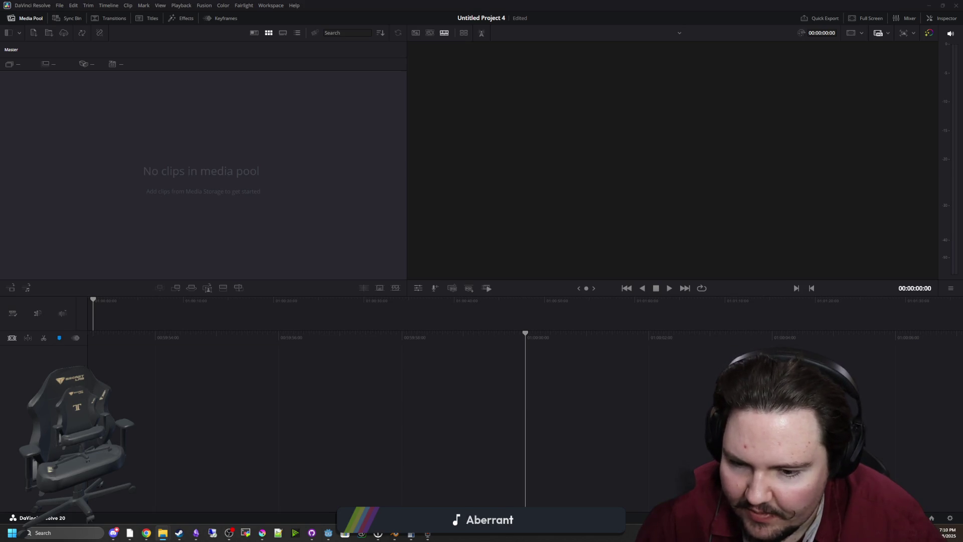
# Put the recording onto a new timeline's audio track in the Edit page.
pyautogui.hotkey('shift', '4')
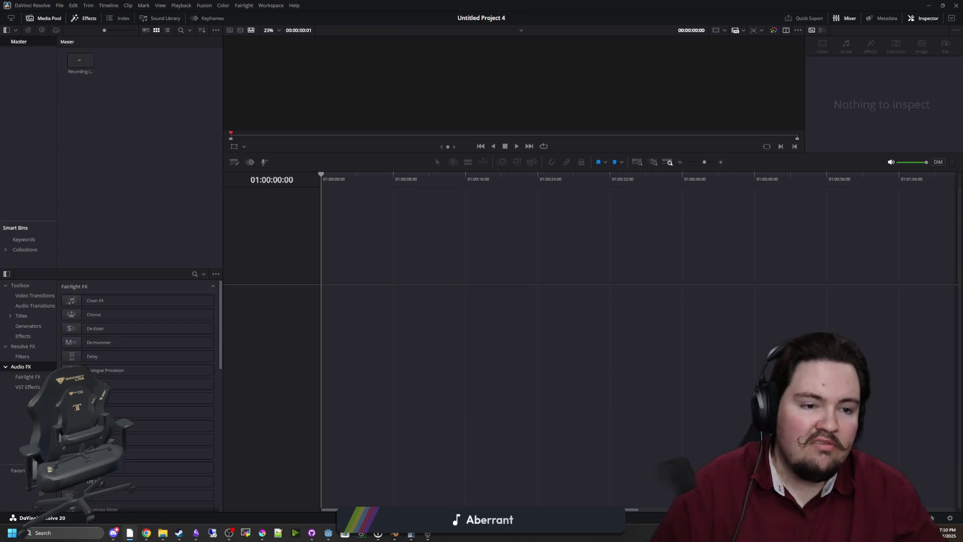
pyautogui.moveTo(418, 257); pyautogui.dragTo(421, 381)
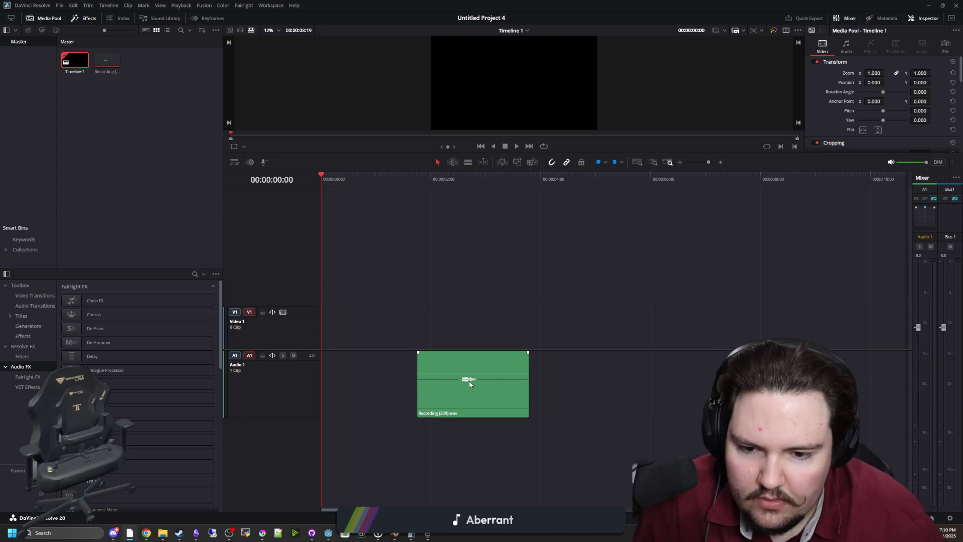
pyautogui.scroll(4, 468, 381)
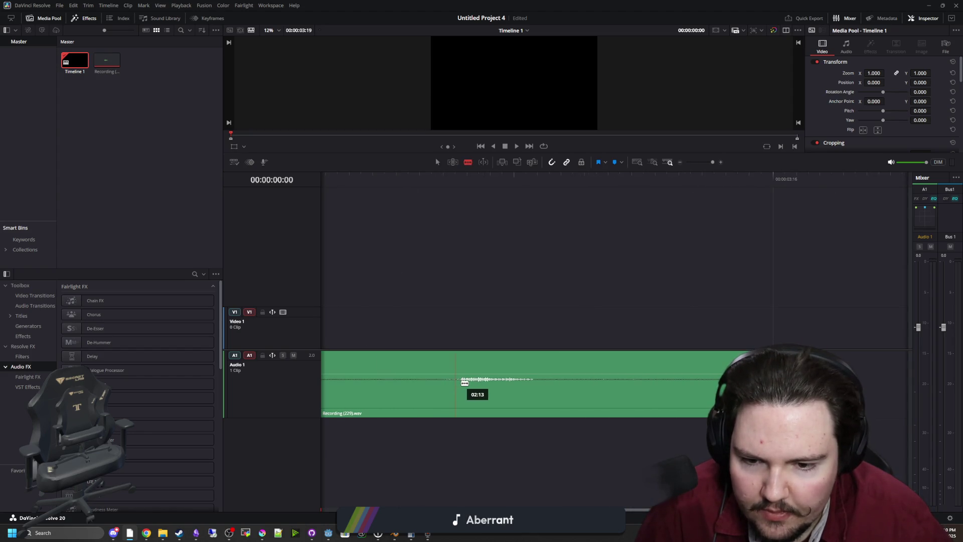
# Delete the split-off pieces, preview, and remove everything past the 00:00:02:16 playhead.
pyautogui.press('a')
pyautogui.click(553, 387)
pyautogui.press('Delete')
pyautogui.click(388, 386)
pyautogui.press('Delete')
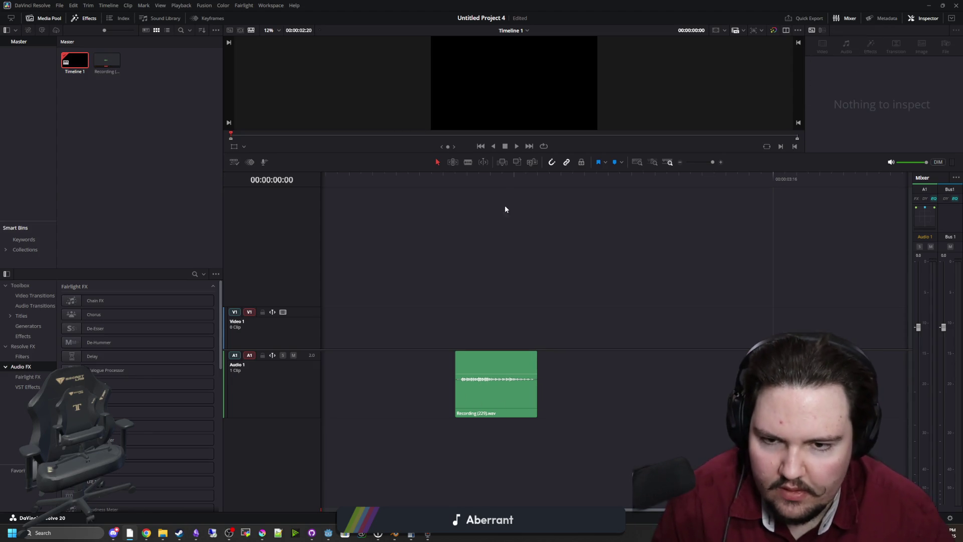
pyautogui.click(479, 180)
pyautogui.moveTo(471, 181); pyautogui.dragTo(456, 176)
pyautogui.press('space')
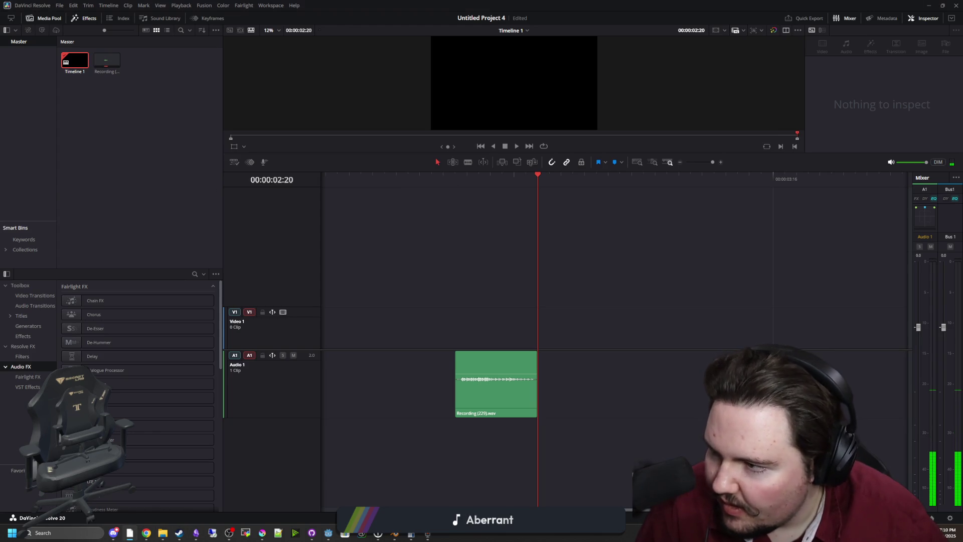
pyautogui.moveTo(454, 174)
pyautogui.mouseDown()
pyautogui.moveTo(528, 176)
pyautogui.moveTo(492, 185)
pyautogui.mouseUp()
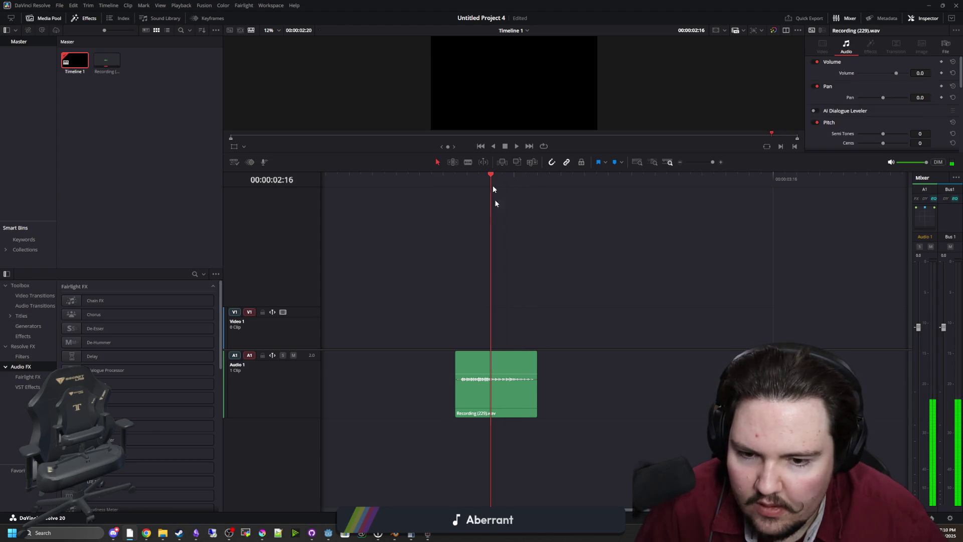
pyautogui.press('Delete')
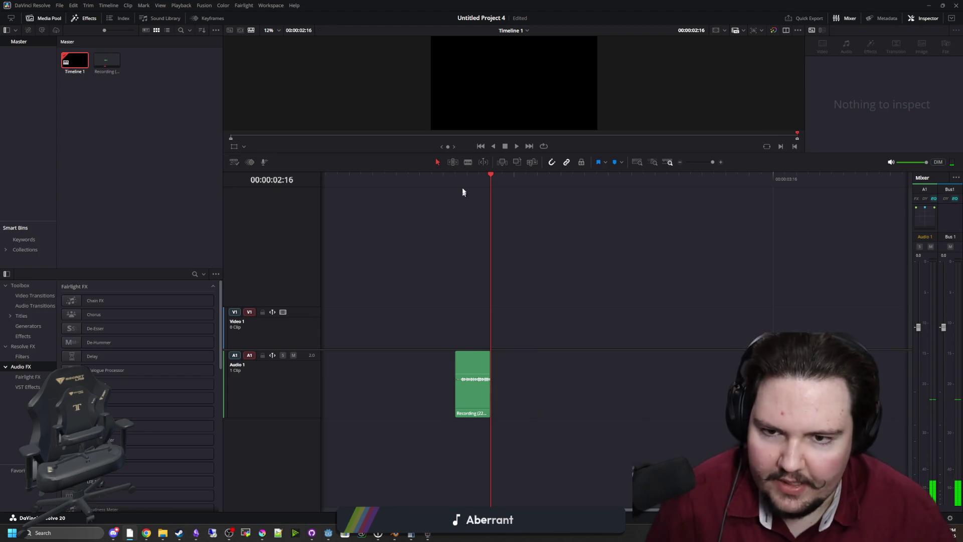
# Mark an in point at the voice clip's start and an out point at its end.
pyautogui.click(456, 176)
pyautogui.rightClick(459, 184)
pyautogui.click(474, 198)
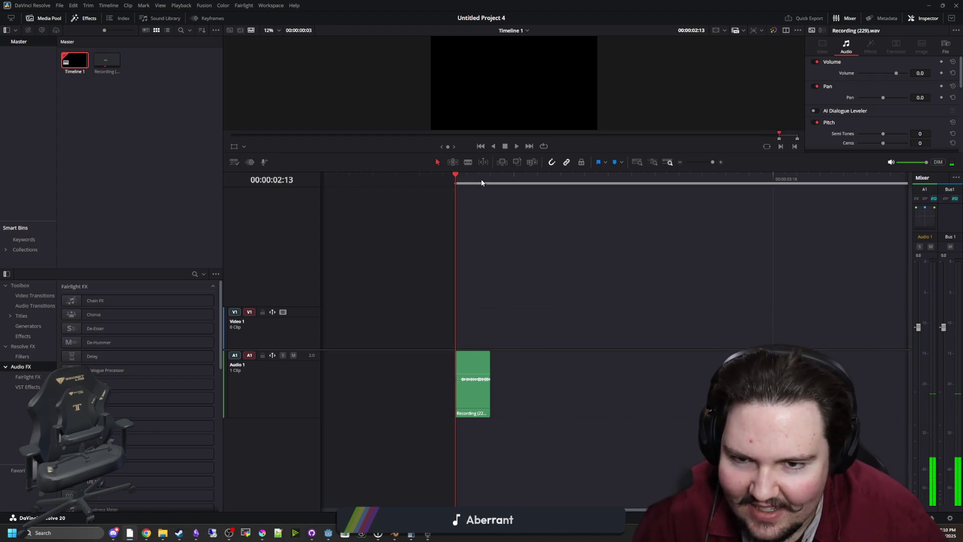
pyautogui.click(490, 177)
pyautogui.rightClick(490, 180)
pyautogui.click(509, 203)
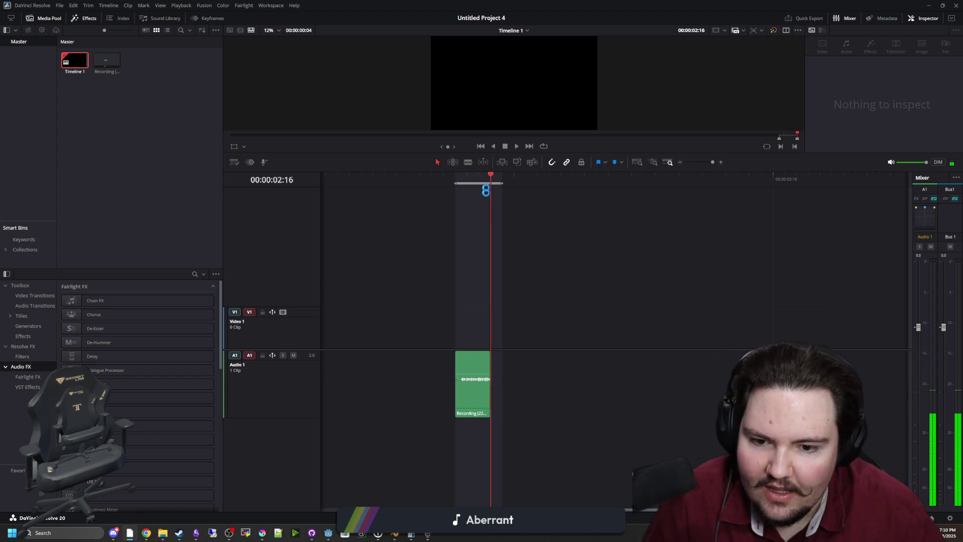
# Turn on loop playback and trim the clip's end back to the playhead.
pyautogui.moveTo(489, 376); pyautogui.dragTo(502, 382)
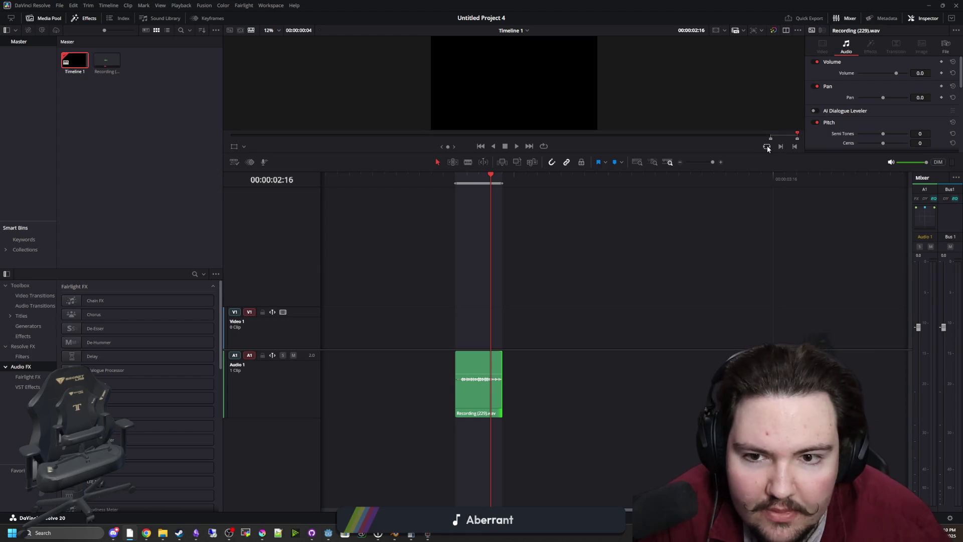
pyautogui.click(517, 146)
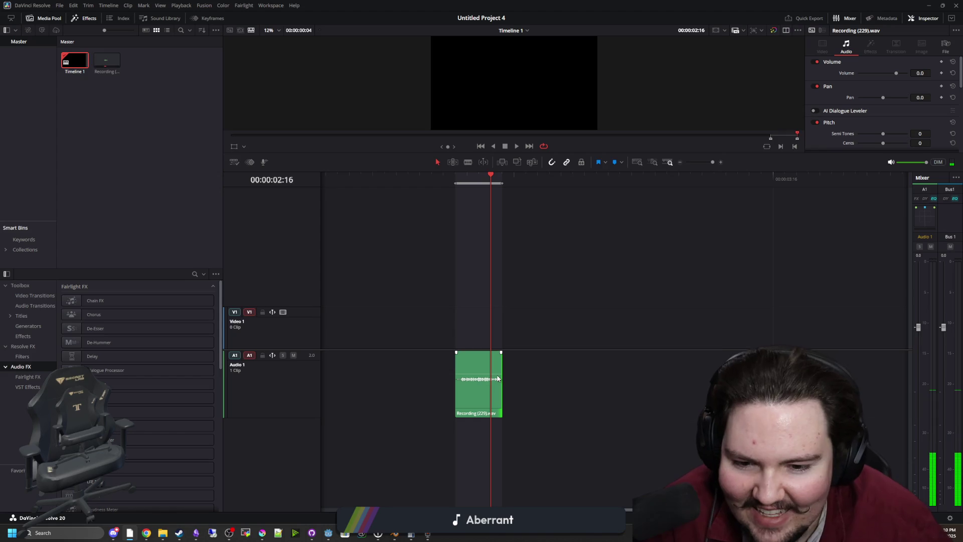
pyautogui.moveTo(498, 378); pyautogui.dragTo(490, 379)
pyautogui.click(511, 199)
# Shrink the in/out range to one frame and trim the clip to a brief fragment.
pyautogui.moveTo(502, 184)
pyautogui.mouseDown()
pyautogui.moveTo(466, 184)
pyautogui.moveTo(612, 186)
pyautogui.moveTo(467, 185)
pyautogui.moveTo(493, 184)
pyautogui.mouseUp()
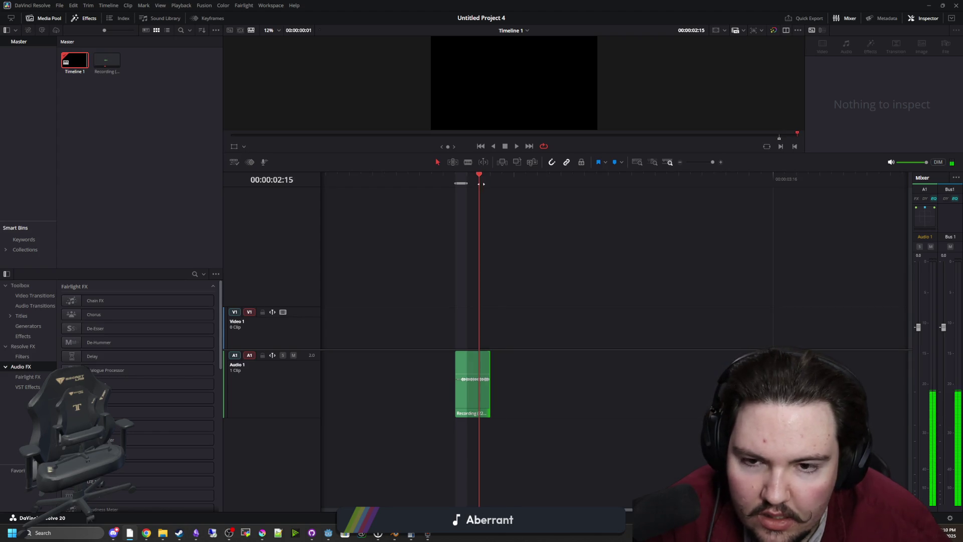
pyautogui.moveTo(486, 184); pyautogui.dragTo(467, 183)
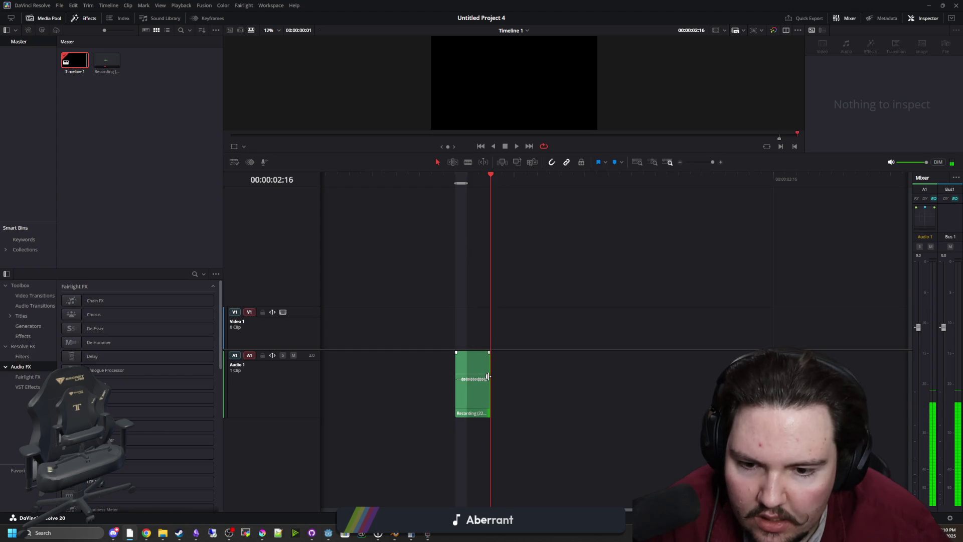
pyautogui.moveTo(477, 383); pyautogui.dragTo(465, 389)
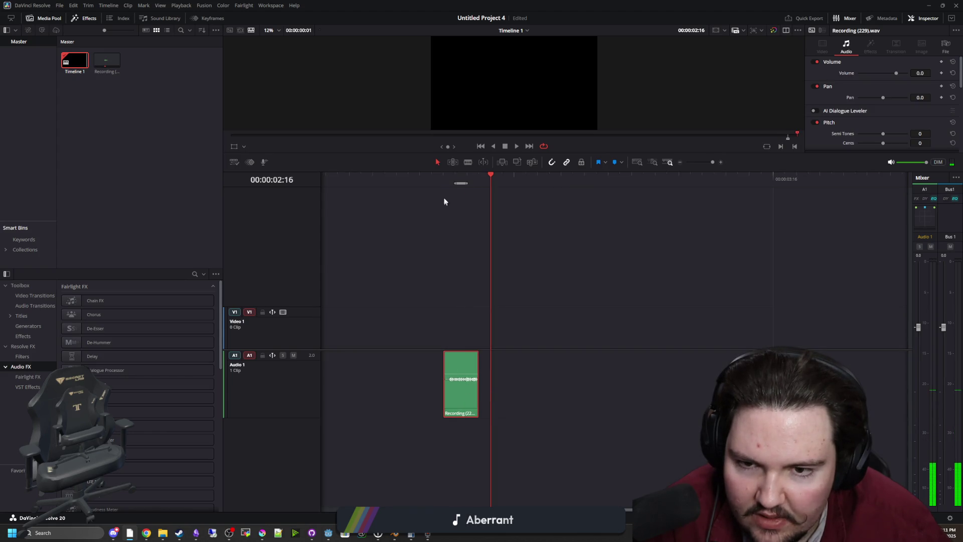
pyautogui.click(462, 195)
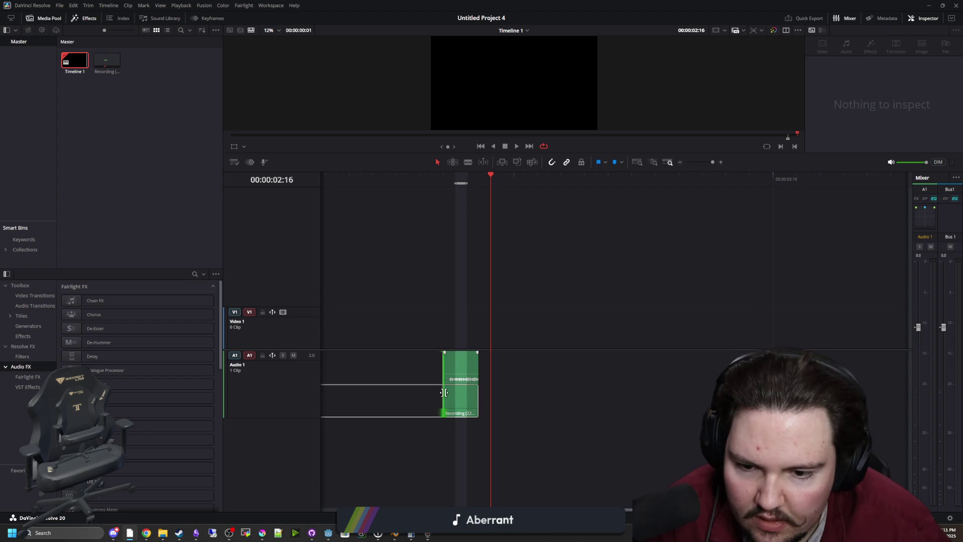
pyautogui.moveTo(445, 393)
pyautogui.mouseDown()
pyautogui.moveTo(477, 390)
pyautogui.moveTo(468, 391)
pyautogui.mouseUp()
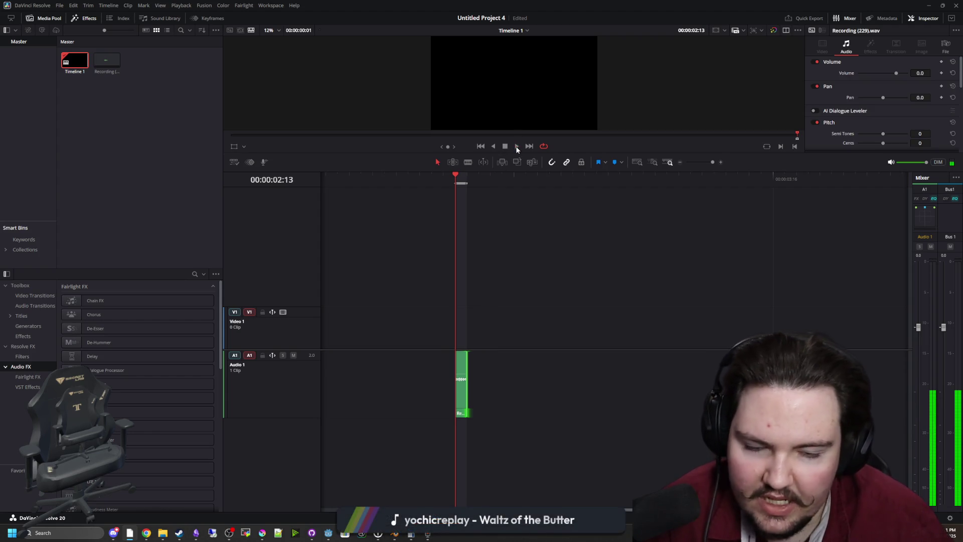
pyautogui.click(62, 8)
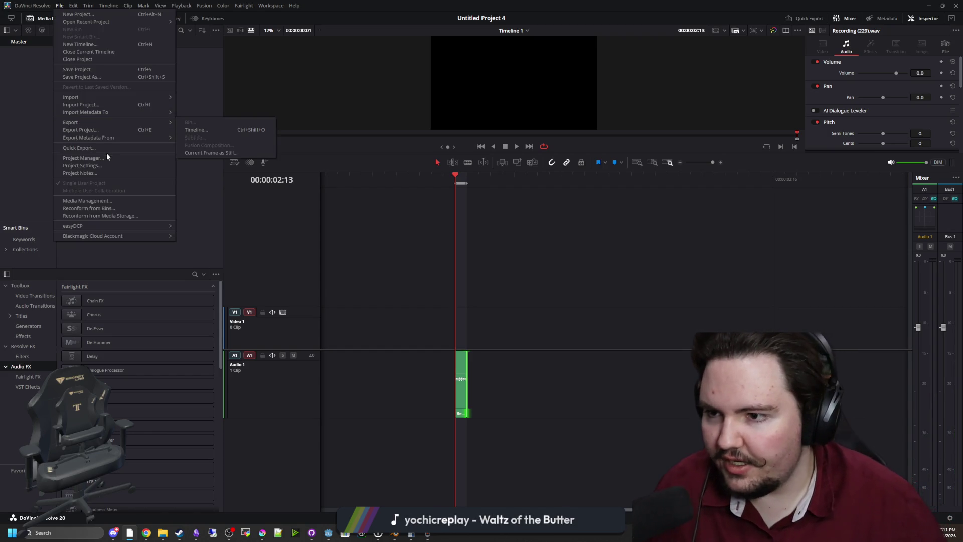
# Choose 60p as the Video Monitoring Format in Project Settings, then close without saving.
pyautogui.click(83, 165)
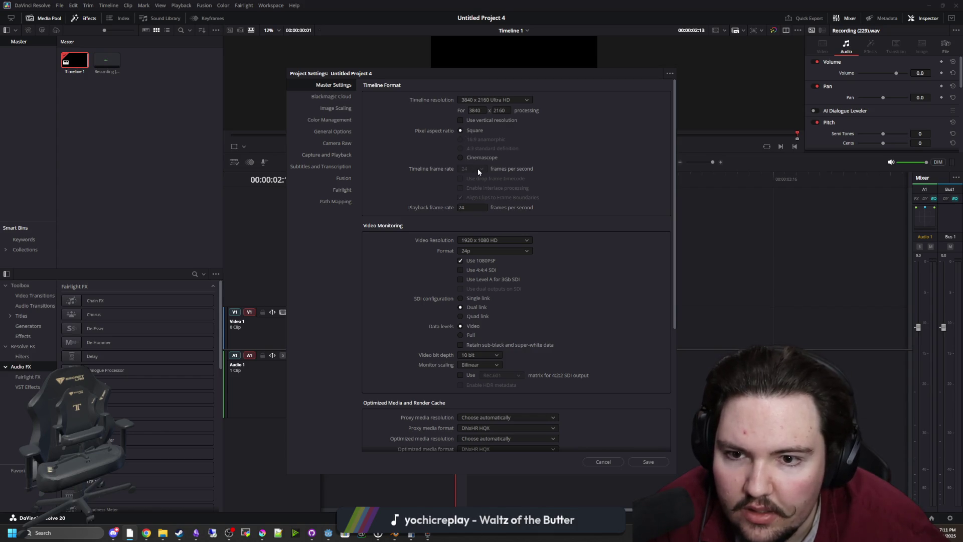
pyautogui.click(477, 251)
pyautogui.scroll(-2, 477, 318)
pyautogui.click(469, 335)
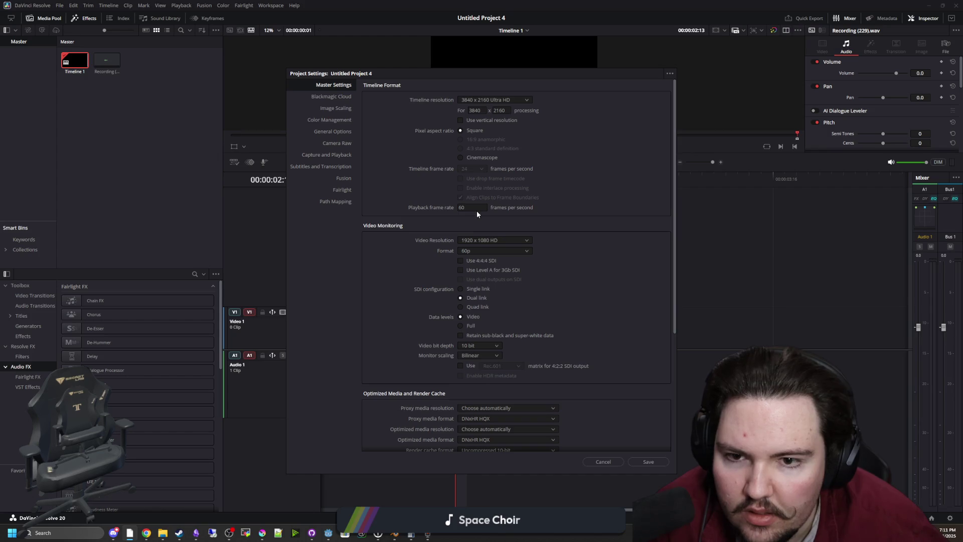
pyautogui.scroll(-5, 365, 281)
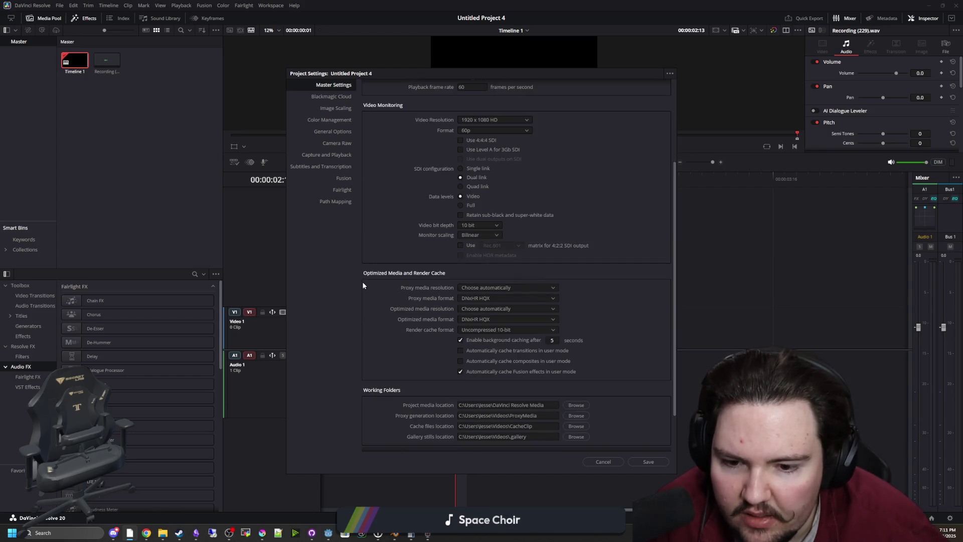
pyautogui.scroll(5, 363, 285)
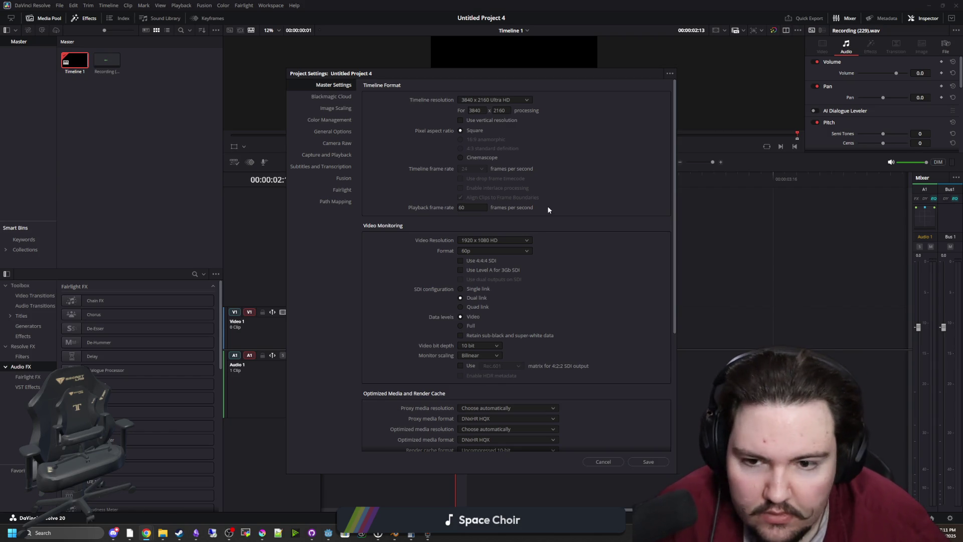
pyautogui.click(620, 462)
# Open Timeline 1's settings and uncheck Use Project Settings to review its format options.
pyautogui.rightClick(76, 64)
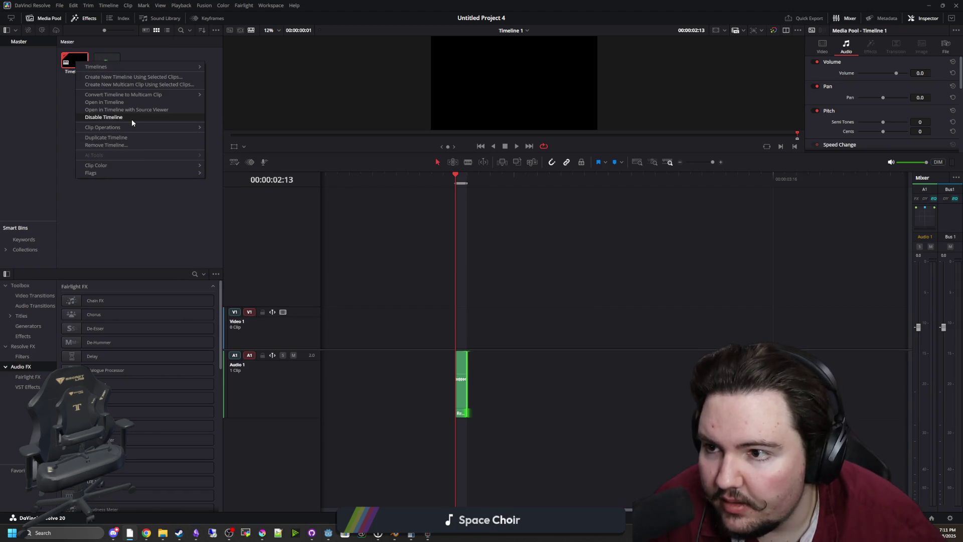
pyautogui.moveTo(158, 65)
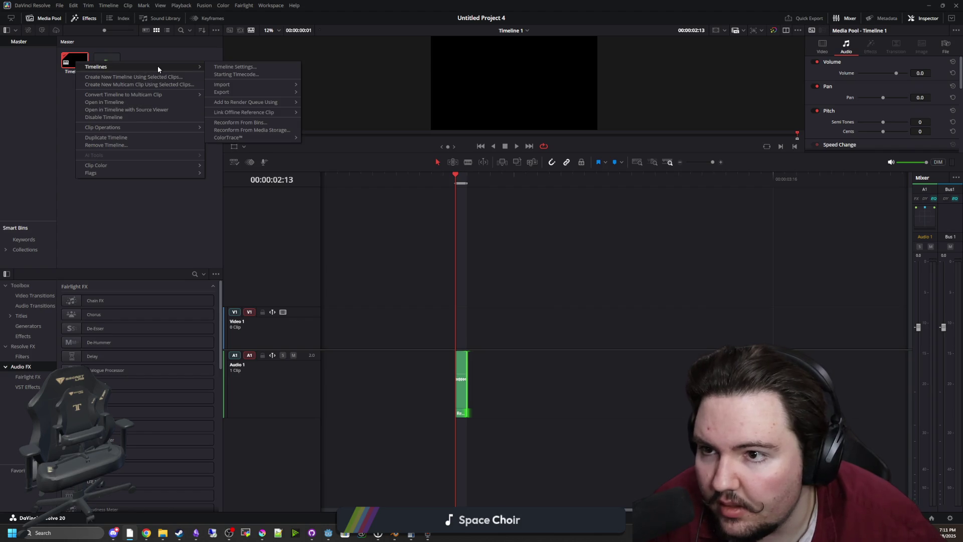
pyautogui.click(243, 67)
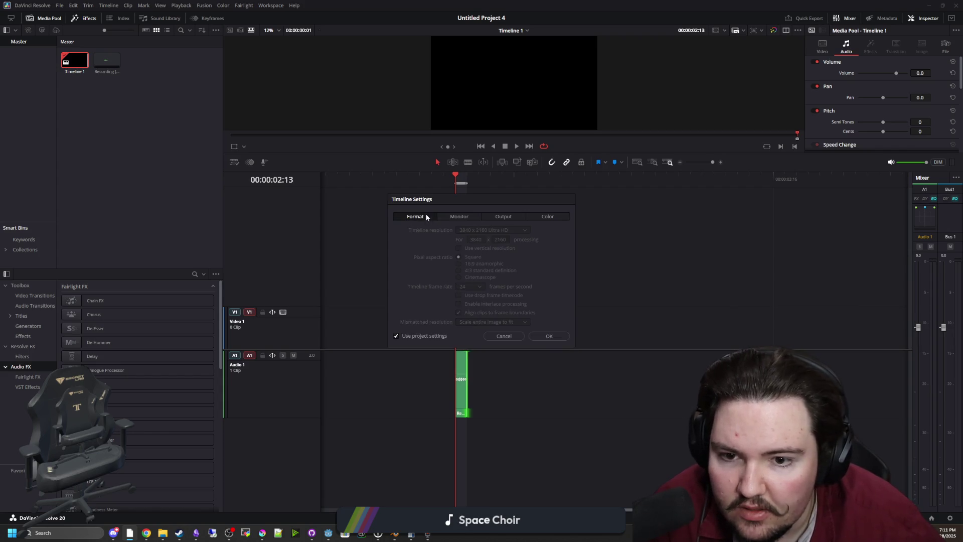
pyautogui.click(397, 335)
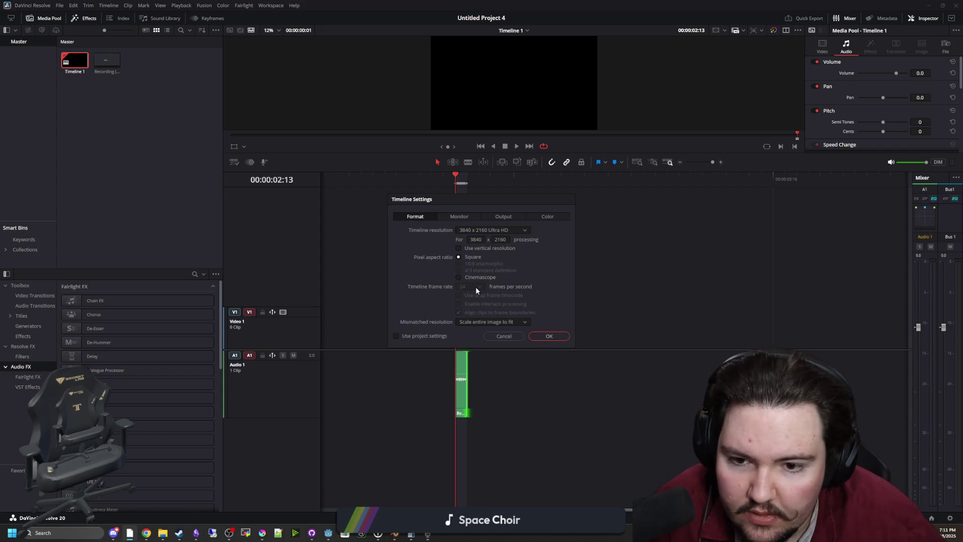
pyautogui.click(478, 322)
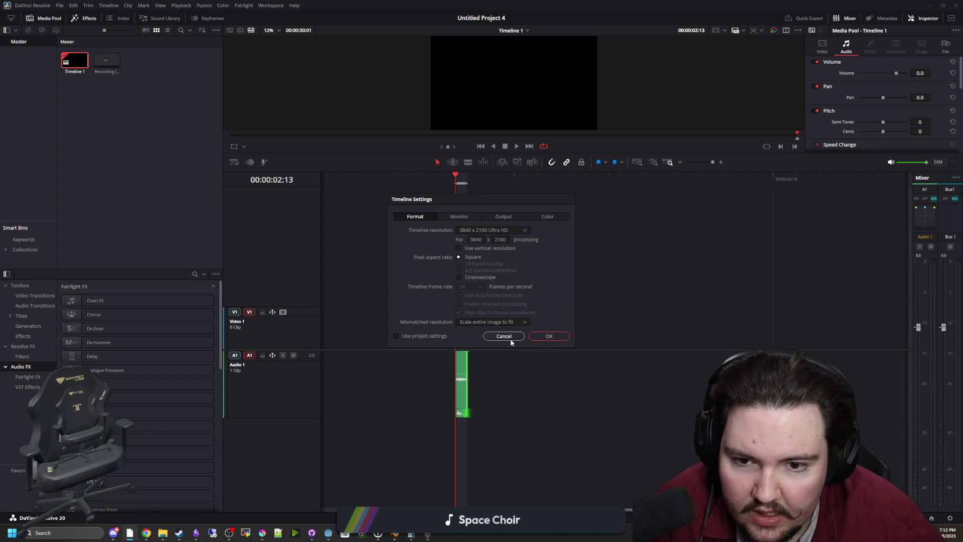
# Cancel the timeline settings and open the YouTube tutorial on changing timeline fps.
pyautogui.click(548, 335)
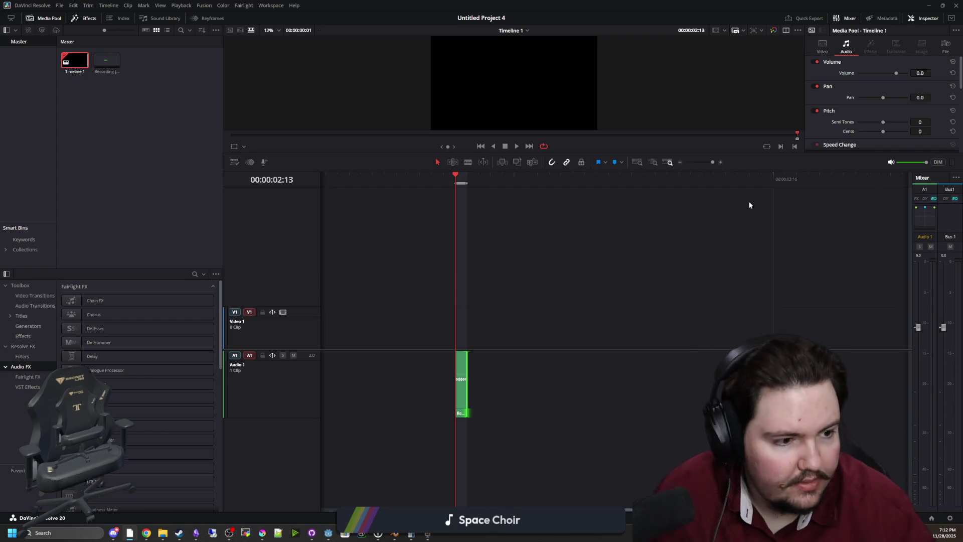
pyautogui.hotkey('alt', 'Tab')
pyautogui.click(252, 242)
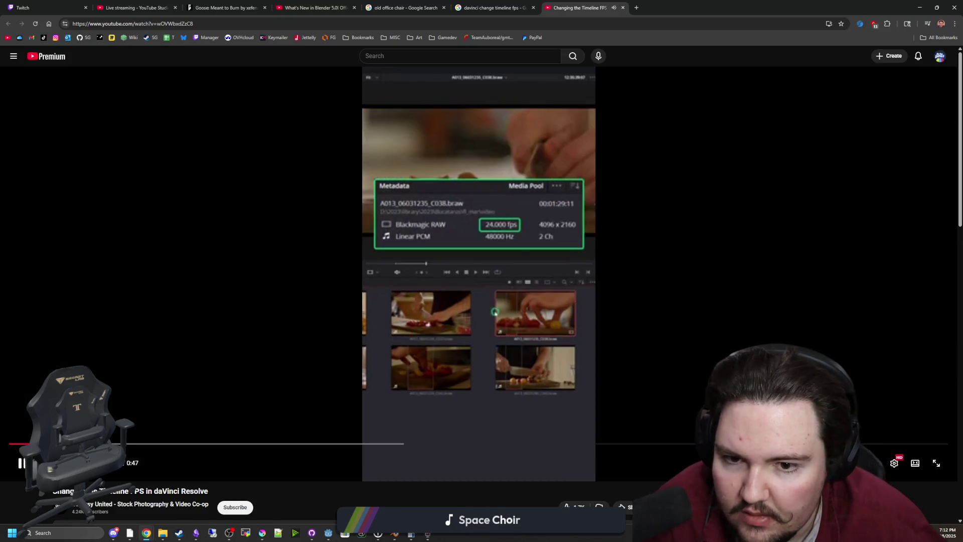
# Seek the tutorial to the part creating a 30 fps timeline and pause it.
pyautogui.click(896, 464)
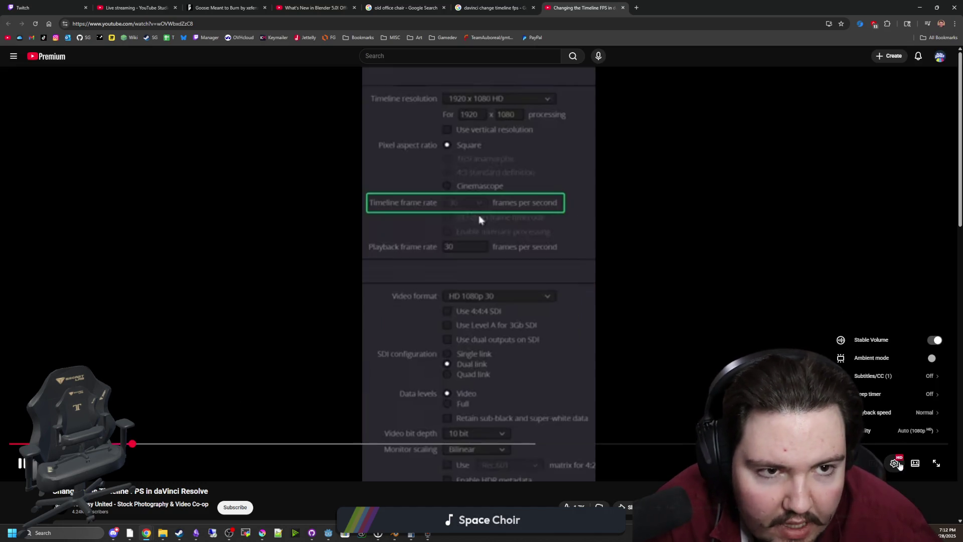
pyautogui.click(459, 498)
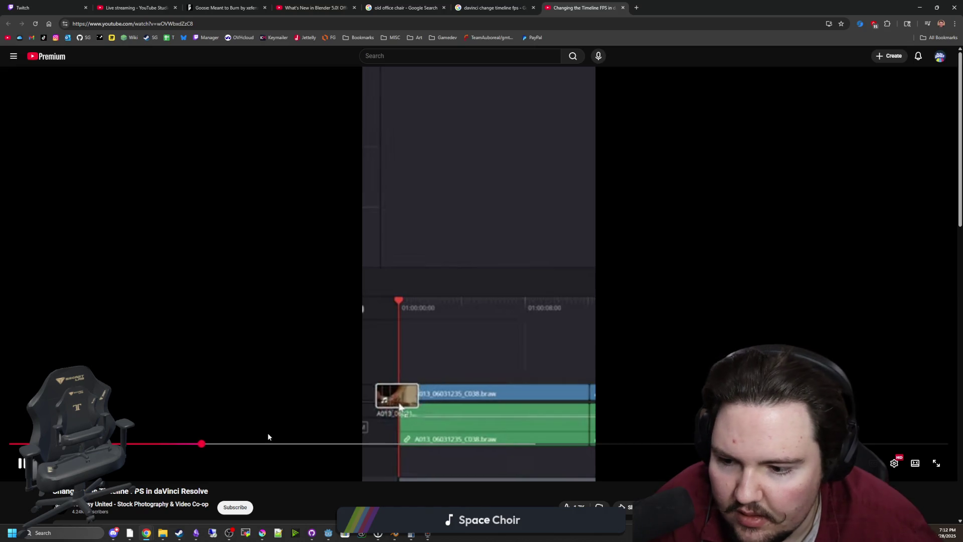
pyautogui.click(243, 444)
pyautogui.moveTo(368, 445); pyautogui.dragTo(197, 446)
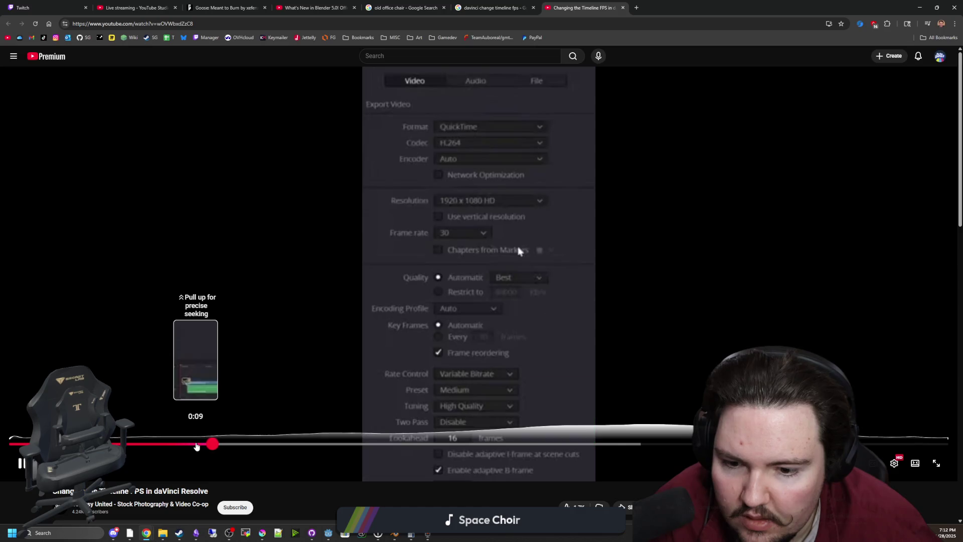
pyautogui.click(150, 444)
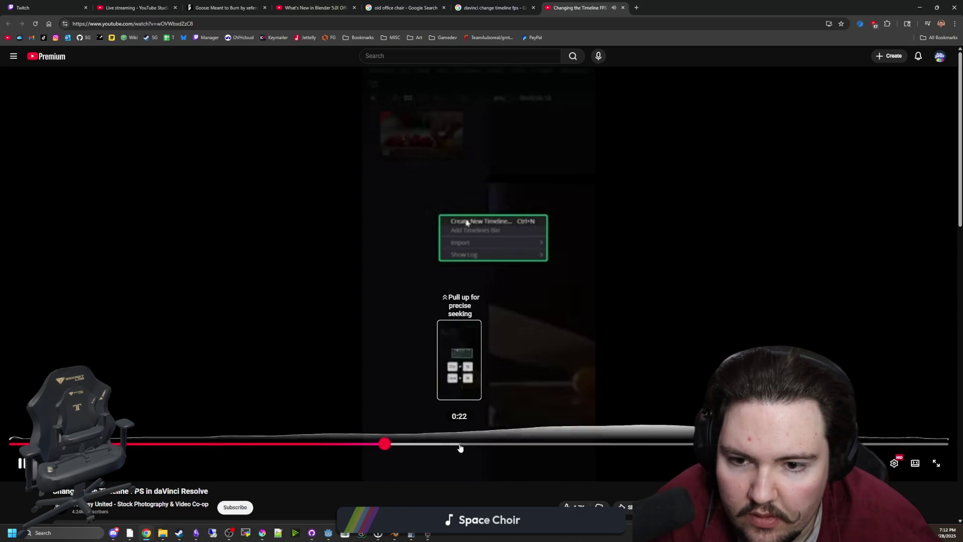
pyautogui.click(537, 442)
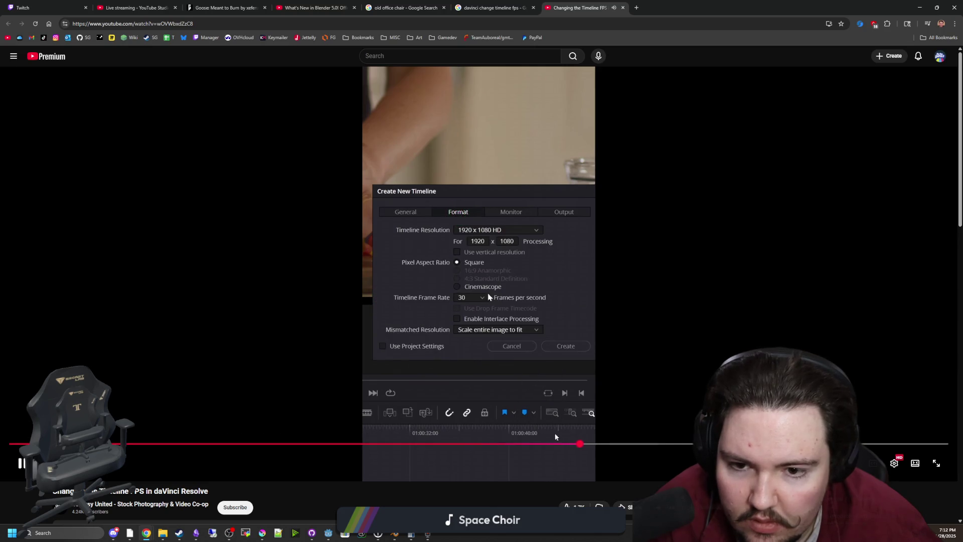
pyautogui.press('space')
# Open Create New Timeline from the Media Pool's Timelines menu.
pyautogui.hotkey('alt', 'Tab')
pyautogui.rightClick(173, 141)
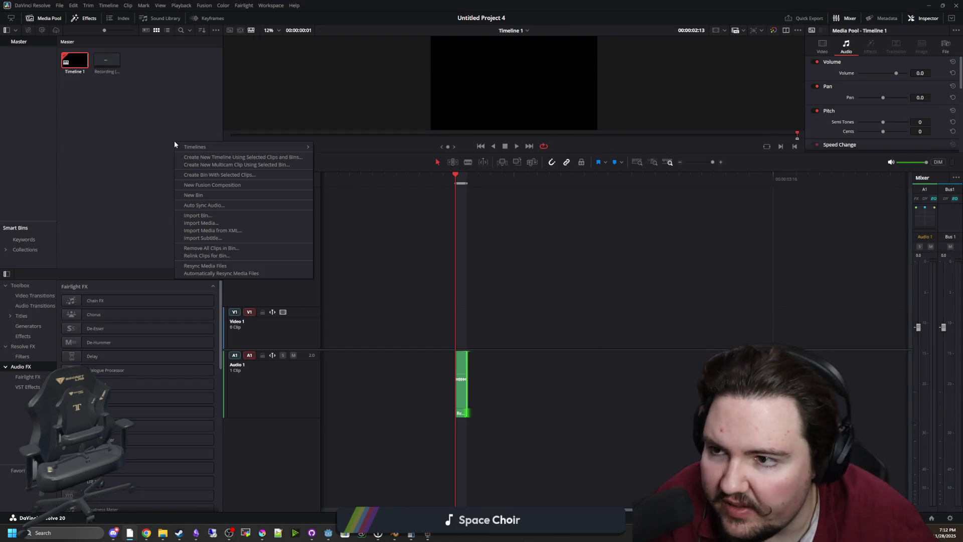
pyautogui.moveTo(190, 148)
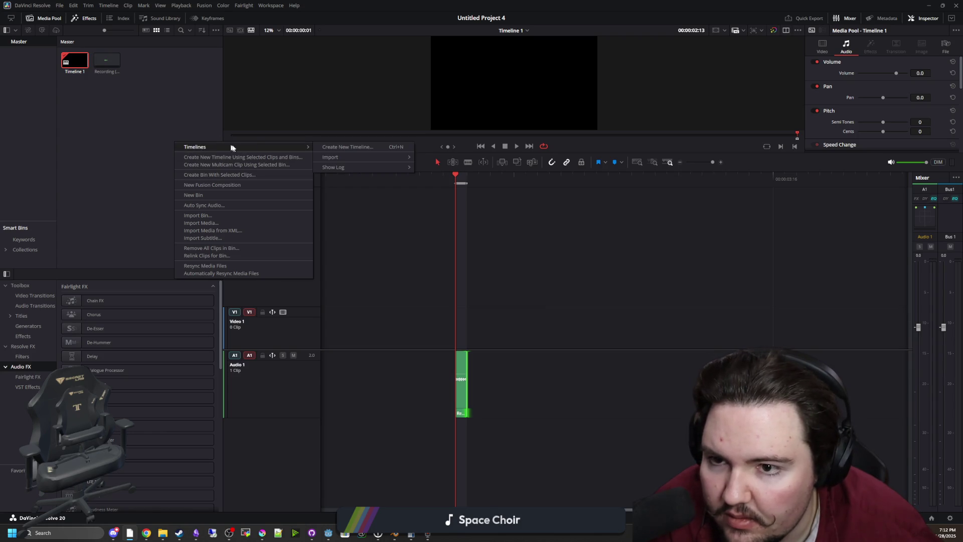
pyautogui.click(372, 146)
pyautogui.rightClick(101, 144)
pyautogui.moveTo(168, 143)
pyautogui.click(273, 149)
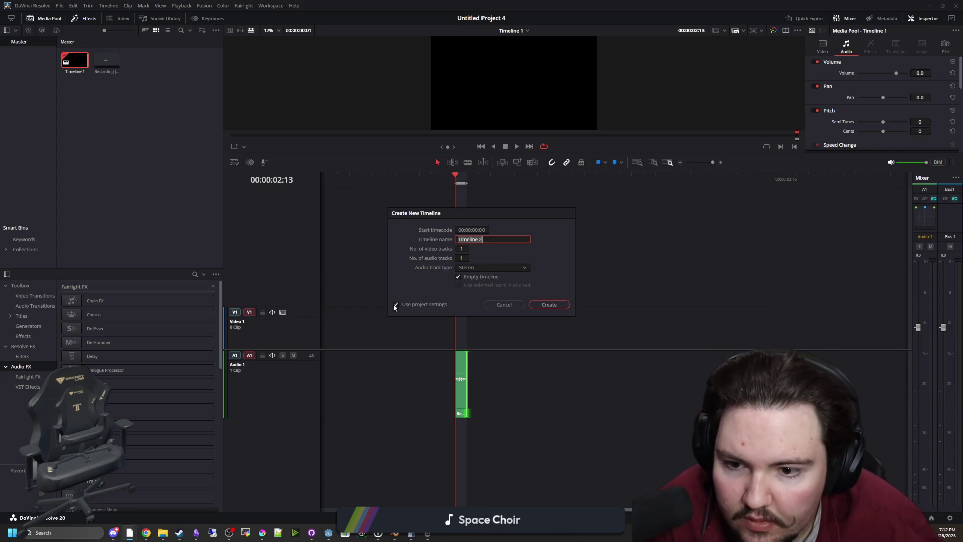
# Create Timeline 2 at 60 fps and 3840x2160, then place the recording on it.
pyautogui.click(396, 305)
pyautogui.click(457, 232)
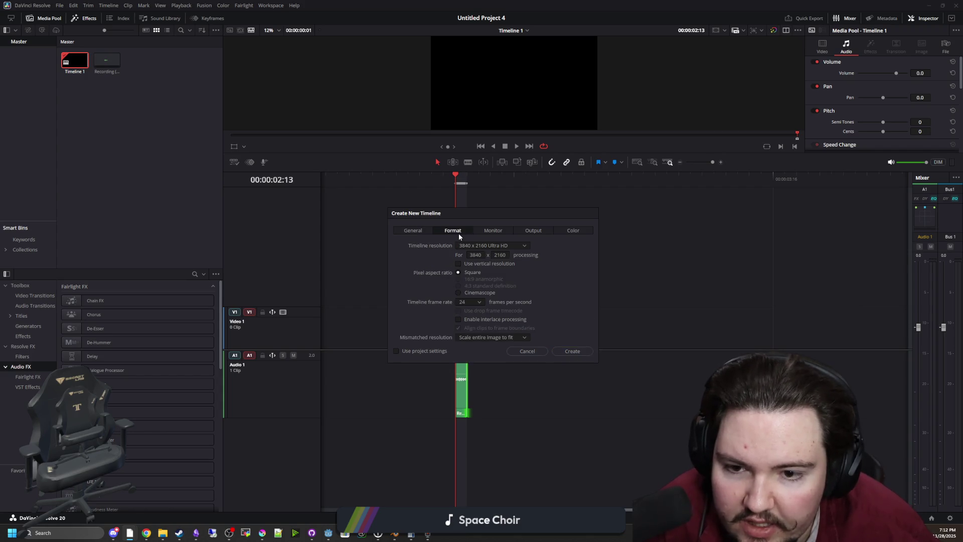
pyautogui.click(469, 303)
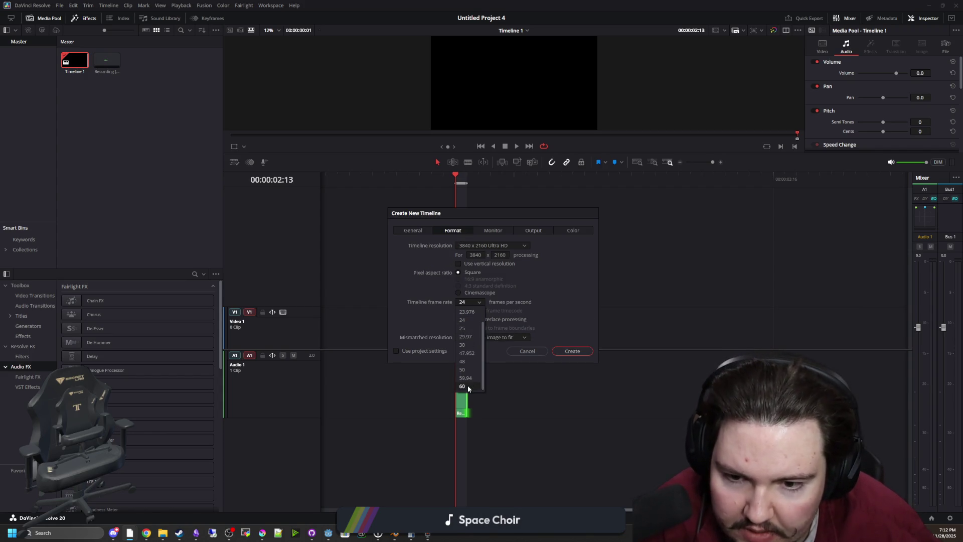
pyautogui.click(462, 386)
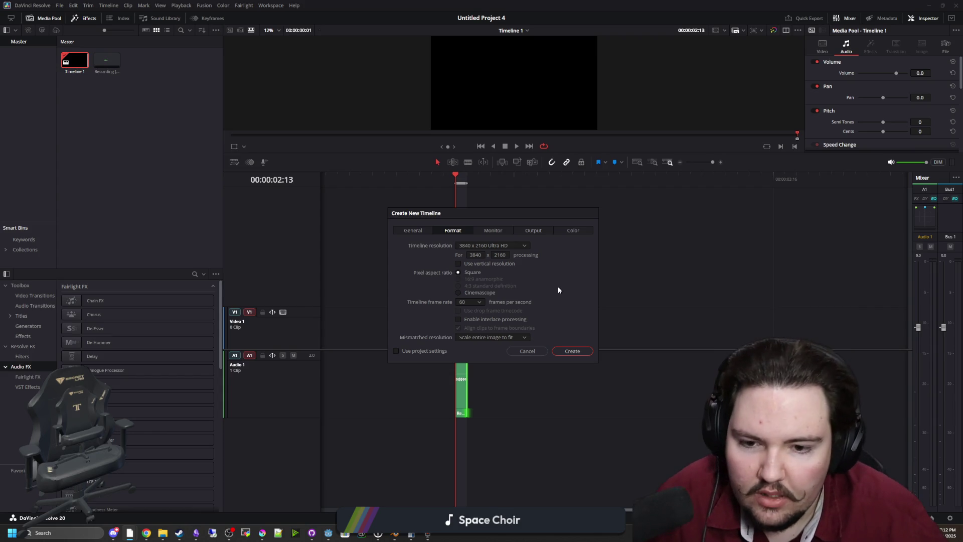
pyautogui.click(472, 245)
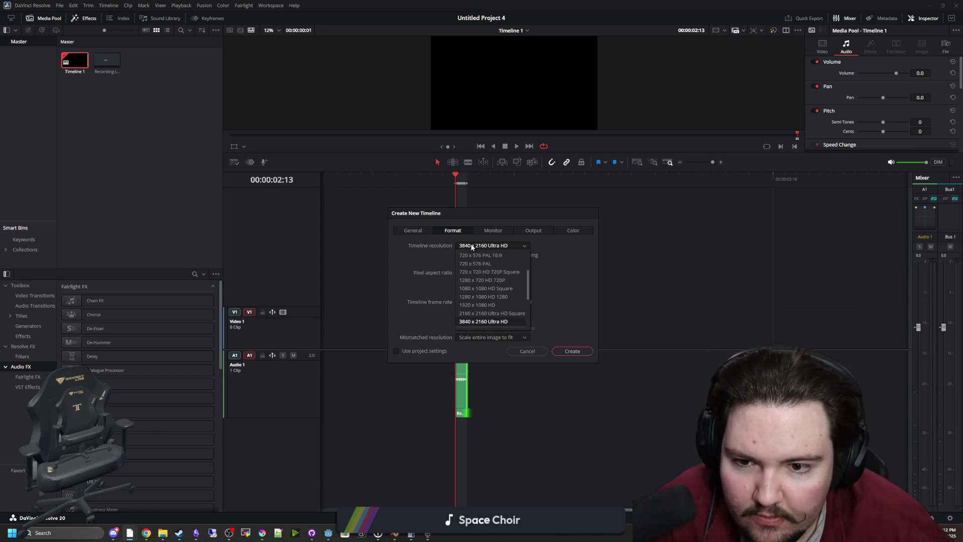
pyautogui.click(471, 243)
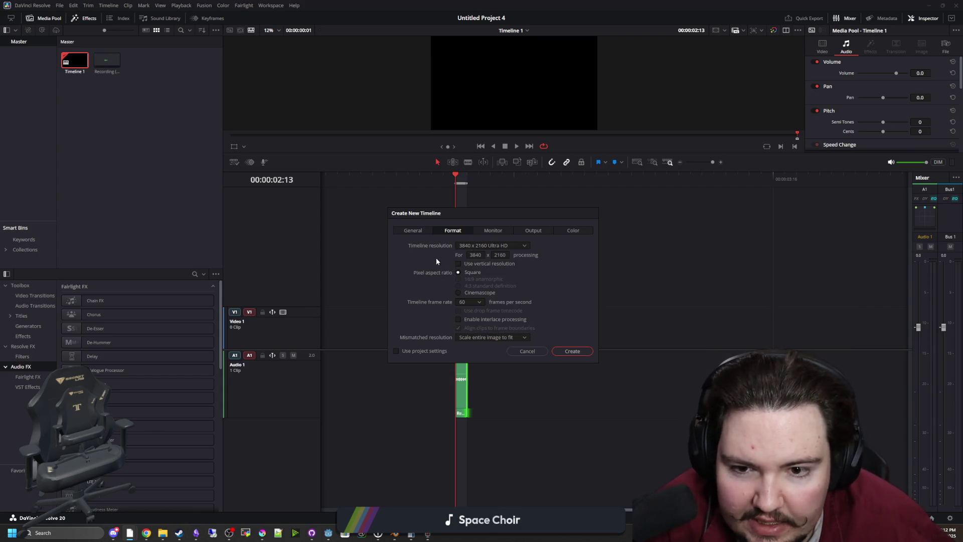
pyautogui.click(583, 352)
pyautogui.moveTo(139, 61)
pyautogui.mouseDown()
pyautogui.moveTo(379, 338)
pyautogui.moveTo(348, 361)
pyautogui.moveTo(366, 374)
pyautogui.mouseUp()
# Blade the recording around the voice line and delete the pieces on either side.
pyautogui.scroll(-3, 359, 317)
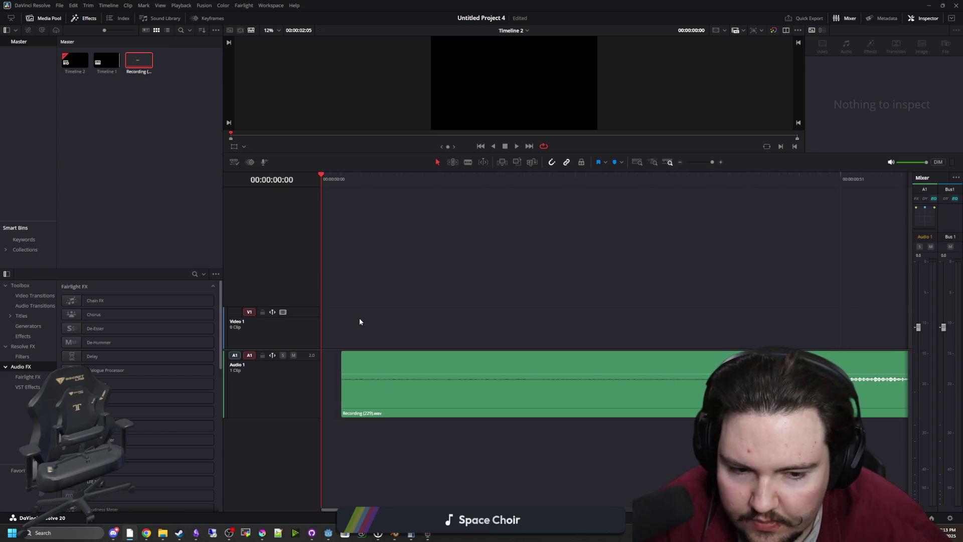
pyautogui.press('b')
pyautogui.click(616, 385)
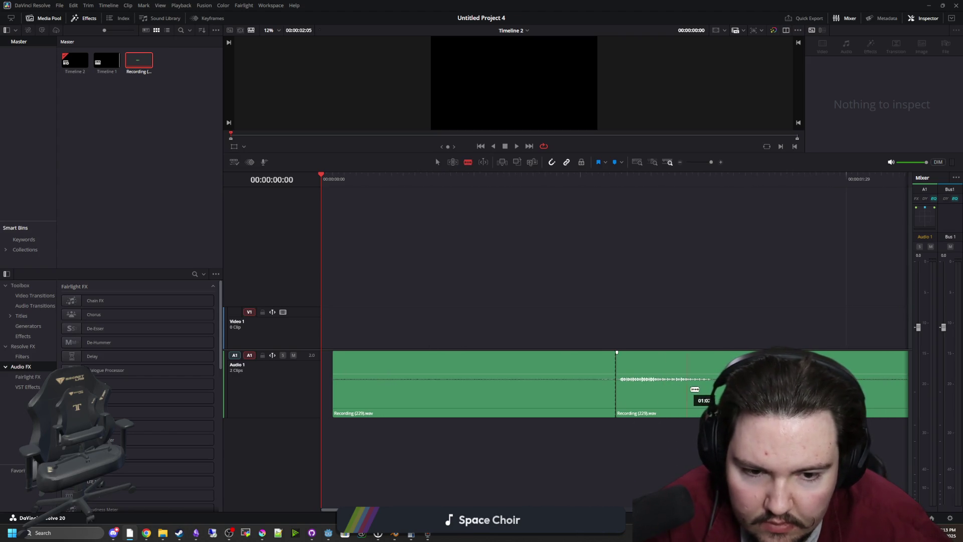
pyautogui.click(717, 385)
pyautogui.press('a')
pyautogui.click(577, 385)
pyautogui.press('BackSpace')
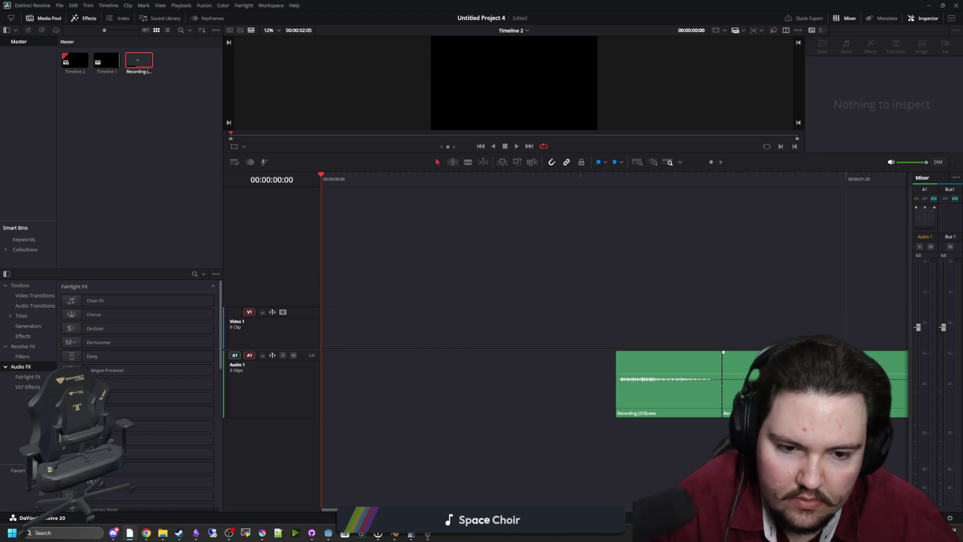
pyautogui.click(729, 385)
pyautogui.press('BackSpace')
# Mark an in/out range from the clip's start to just past the voice line.
pyautogui.moveTo(633, 178); pyautogui.dragTo(613, 180)
pyautogui.scroll(3, 762, 382)
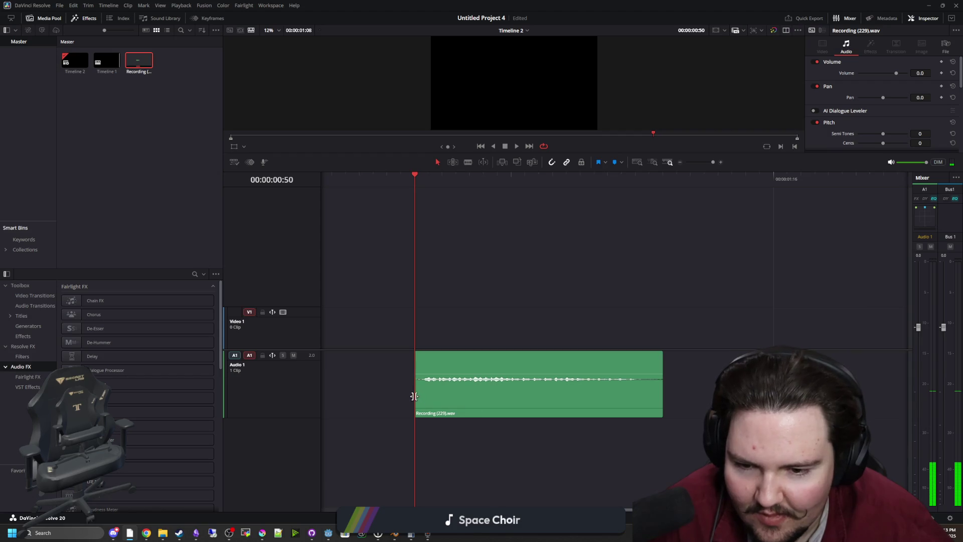
pyautogui.rightClick(417, 179)
pyautogui.click(431, 189)
pyautogui.click(442, 179)
pyautogui.rightClick(443, 189)
pyautogui.click(459, 196)
pyautogui.click(456, 180)
pyautogui.moveTo(456, 183)
pyautogui.mouseDown()
pyautogui.moveTo(428, 184)
pyautogui.moveTo(456, 184)
pyautogui.mouseUp()
# Trim the clip's end to the range, preview, then lengthen it slightly.
pyautogui.click(526, 403)
pyautogui.moveTo(661, 392); pyautogui.dragTo(455, 391)
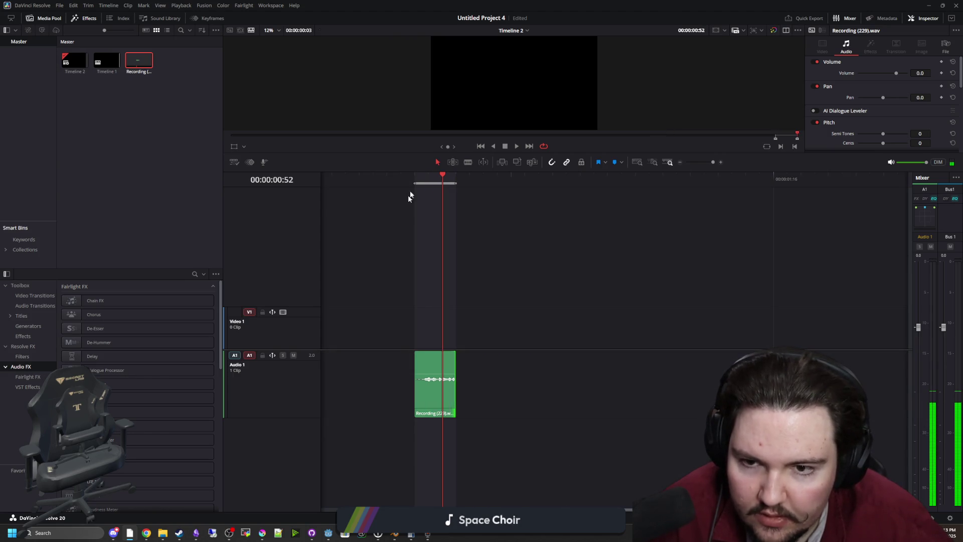
pyautogui.click(517, 147)
pyautogui.click(505, 146)
pyautogui.moveTo(454, 185); pyautogui.dragTo(470, 185)
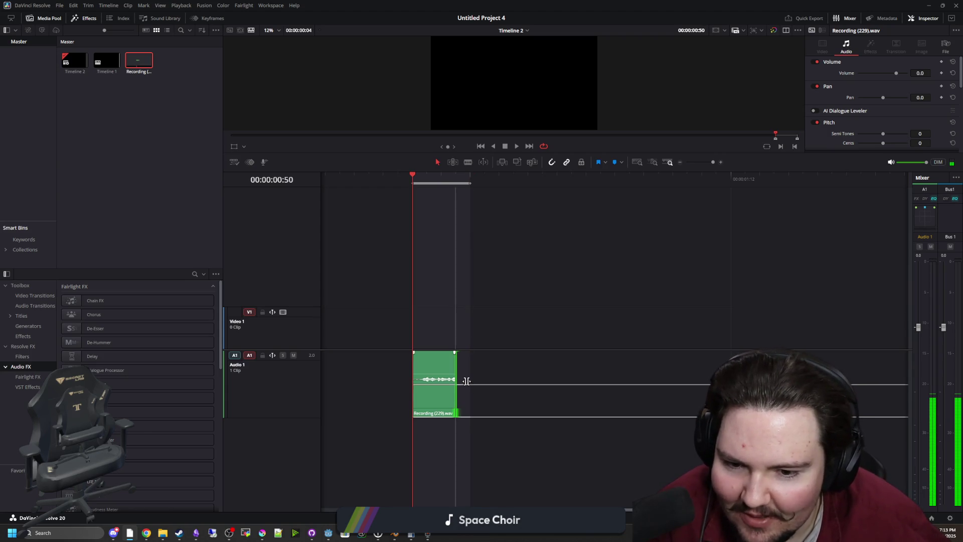
pyautogui.moveTo(466, 381); pyautogui.dragTo(471, 382)
pyautogui.press('space')
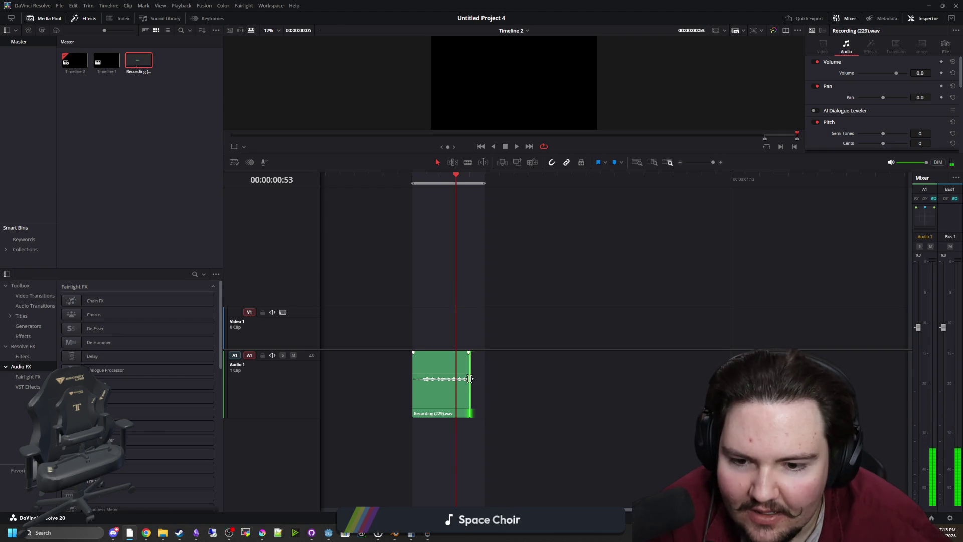
pyautogui.moveTo(470, 378); pyautogui.dragTo(485, 378)
pyautogui.press('space')
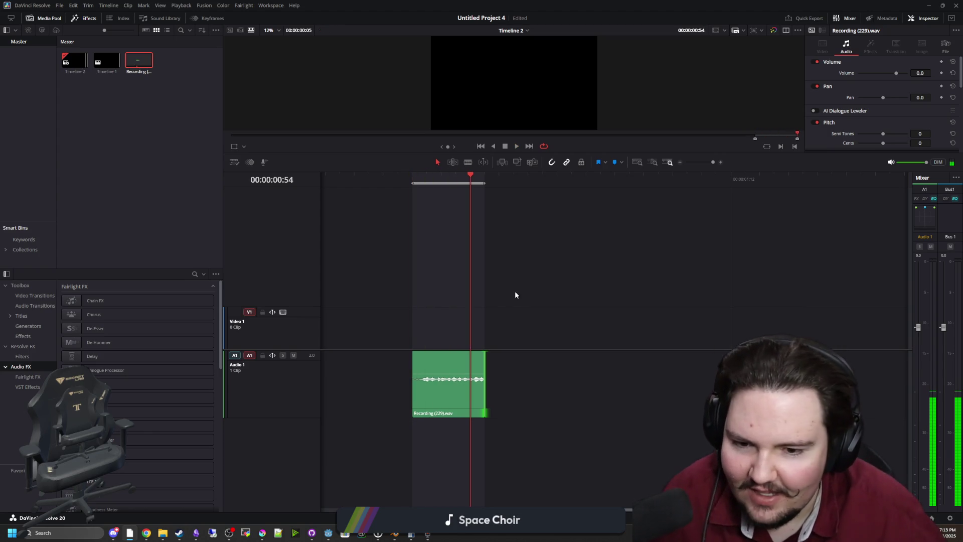
# Add a fade-out at the clip's end and a fade-in at its start, previewing each.
pyautogui.hotkey('ctrl', '=')
pyautogui.moveTo(486, 352); pyautogui.dragTo(484, 352)
pyautogui.press('space')
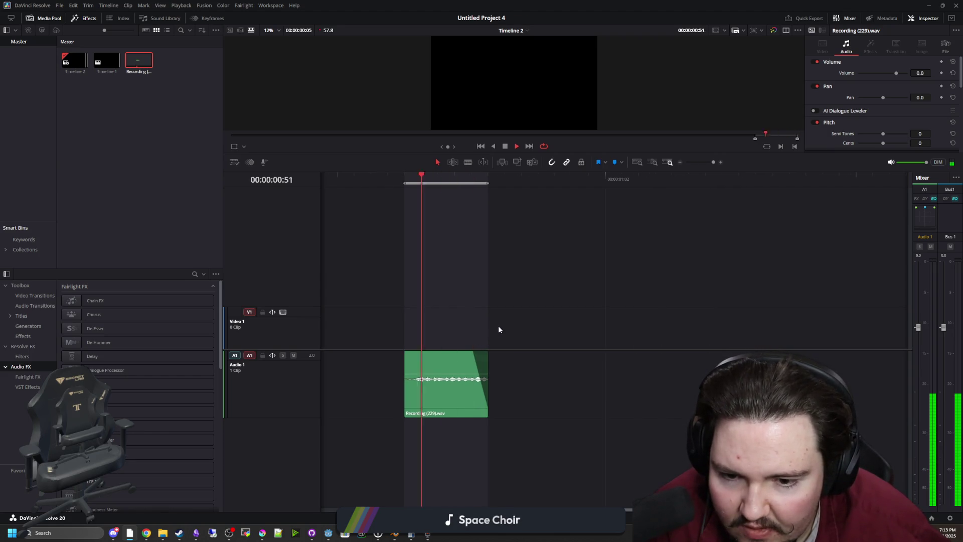
pyautogui.moveTo(406, 352); pyautogui.dragTo(419, 352)
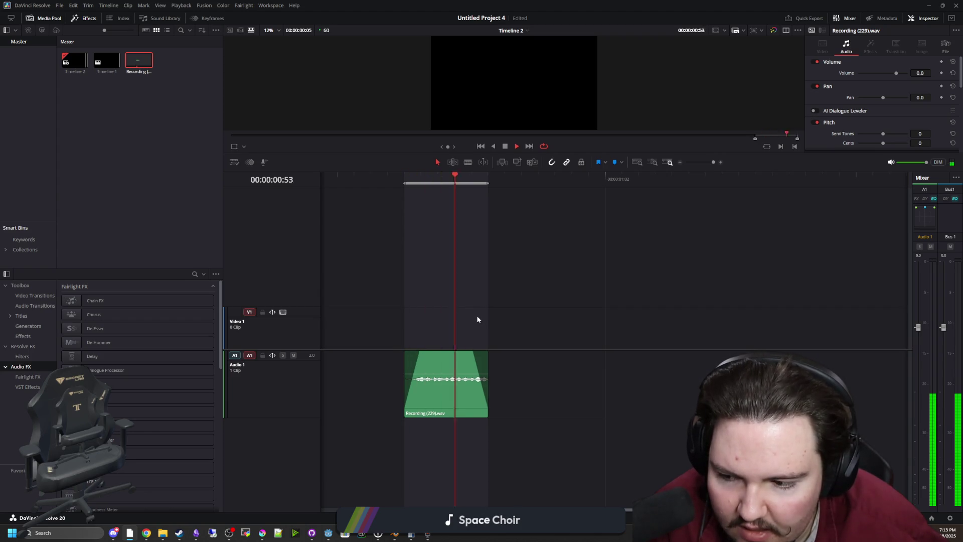
pyautogui.press('space')
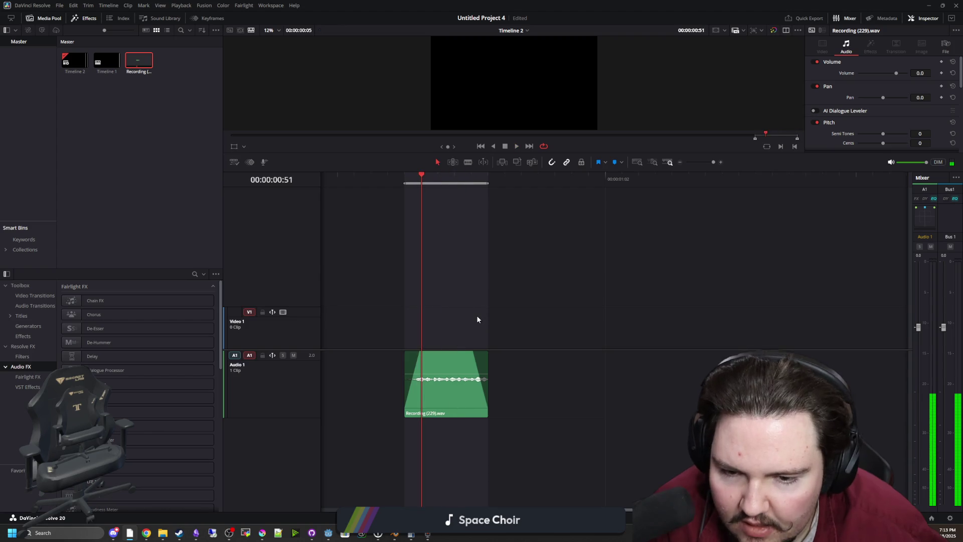
# Go to the Deliver page and check the audio settings, keeping the Linear PCM codec.
pyautogui.click(58, 6)
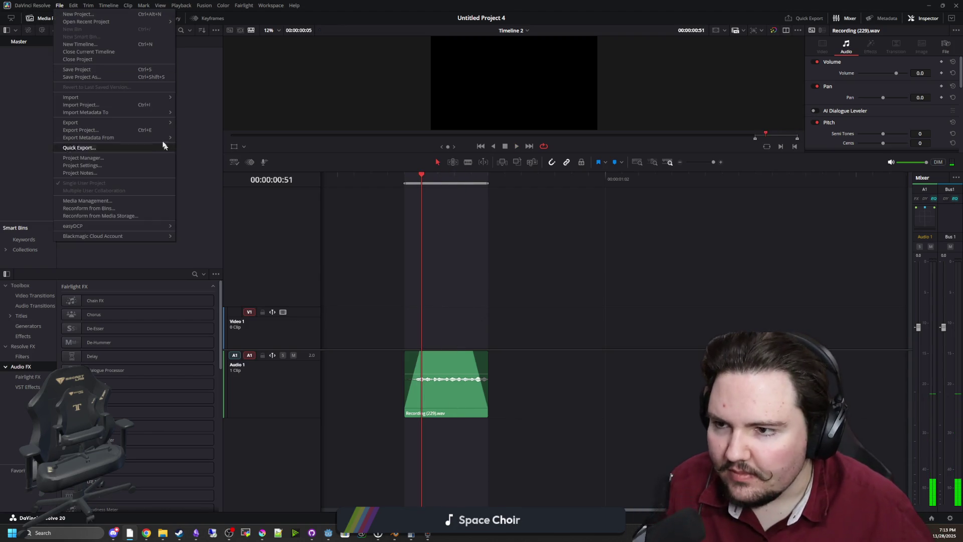
pyautogui.moveTo(149, 124)
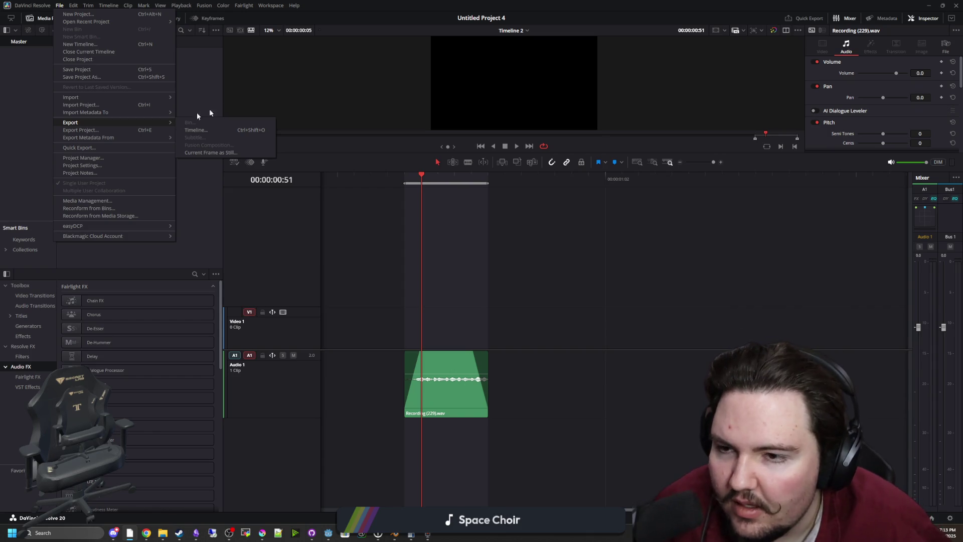
pyautogui.press('Escape')
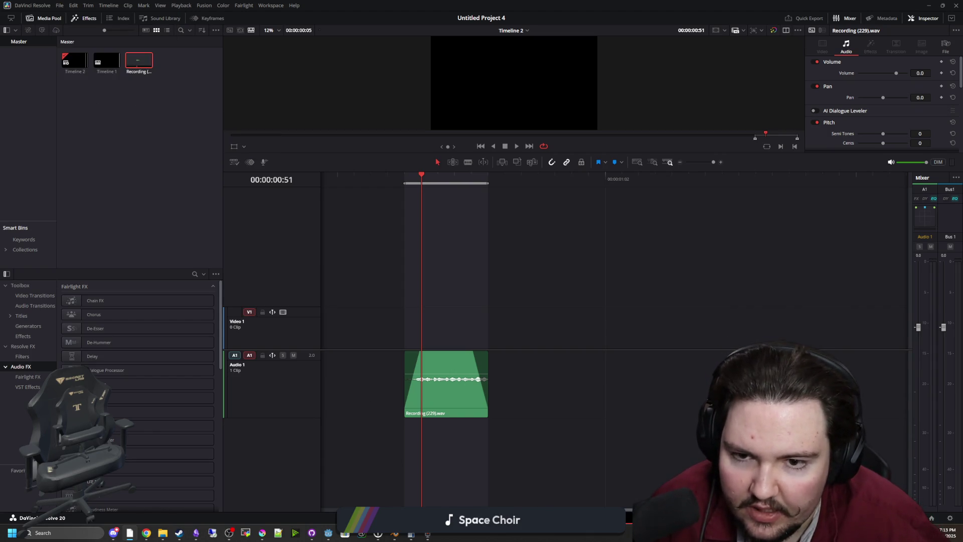
pyautogui.hotkey('shift', '8')
pyautogui.click(76, 133)
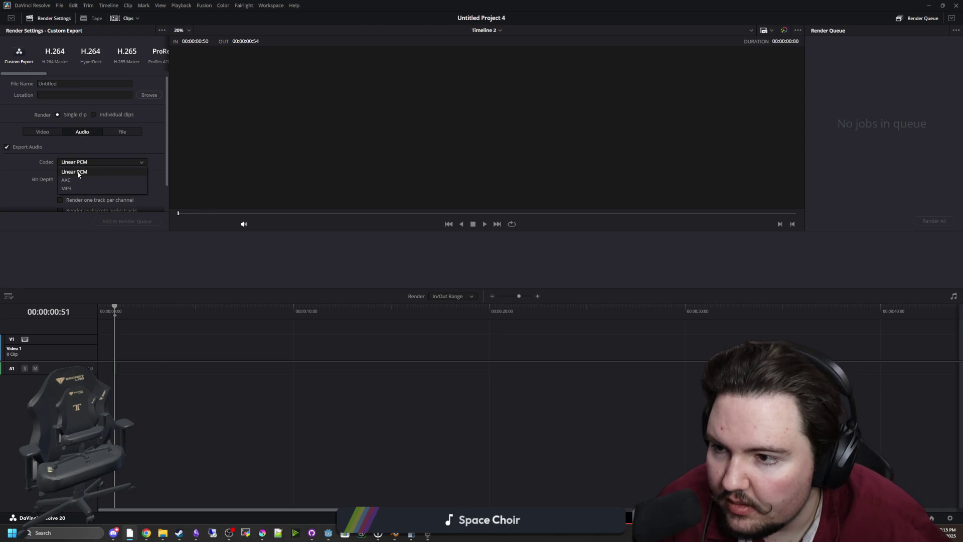
pyautogui.click(25, 148)
pyautogui.click(78, 168)
pyautogui.click(85, 170)
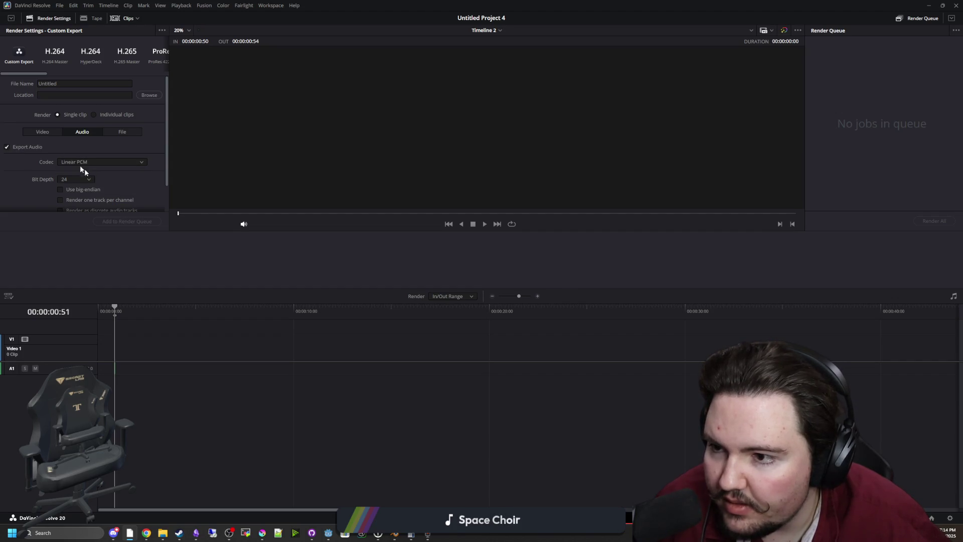
# Switch the render to audio-only output with Wave as the file format.
pyautogui.click(42, 131)
pyautogui.click(7, 147)
pyautogui.click(83, 131)
pyautogui.click(72, 162)
pyautogui.click(74, 203)
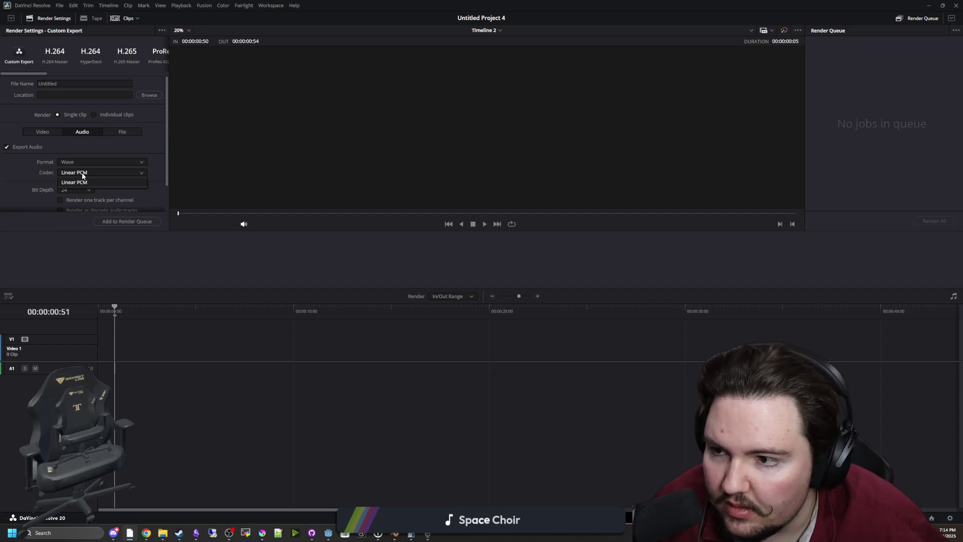
pyautogui.scroll(-1, 76, 184)
pyautogui.scroll(1, 48, 185)
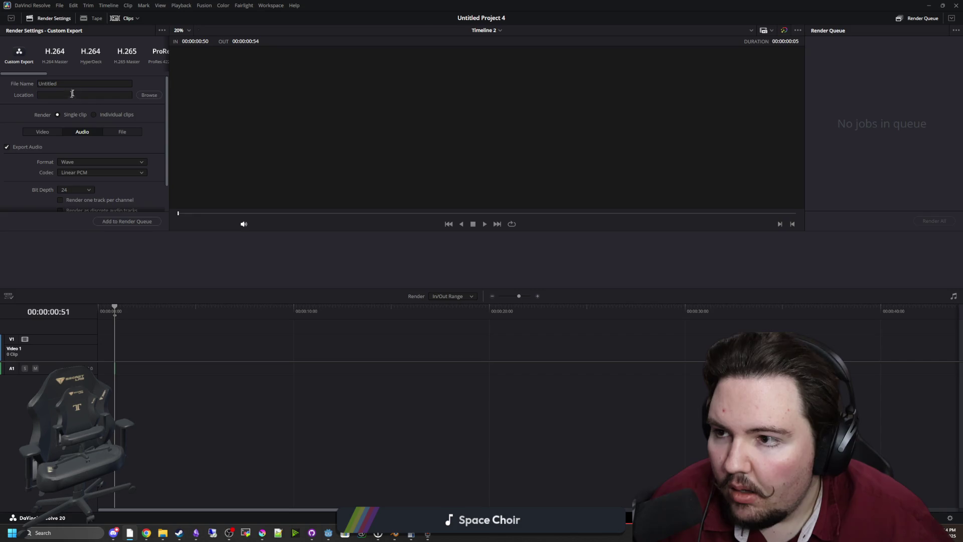
# Name the file player_talk and set the destination to the Davinci Export folder.
pyautogui.click(87, 84)
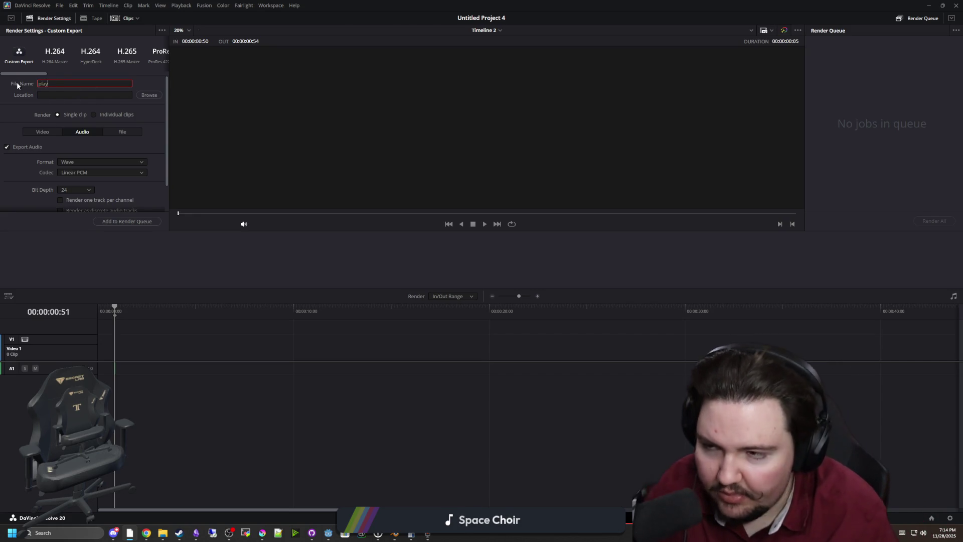
pyautogui.write('player_talk')
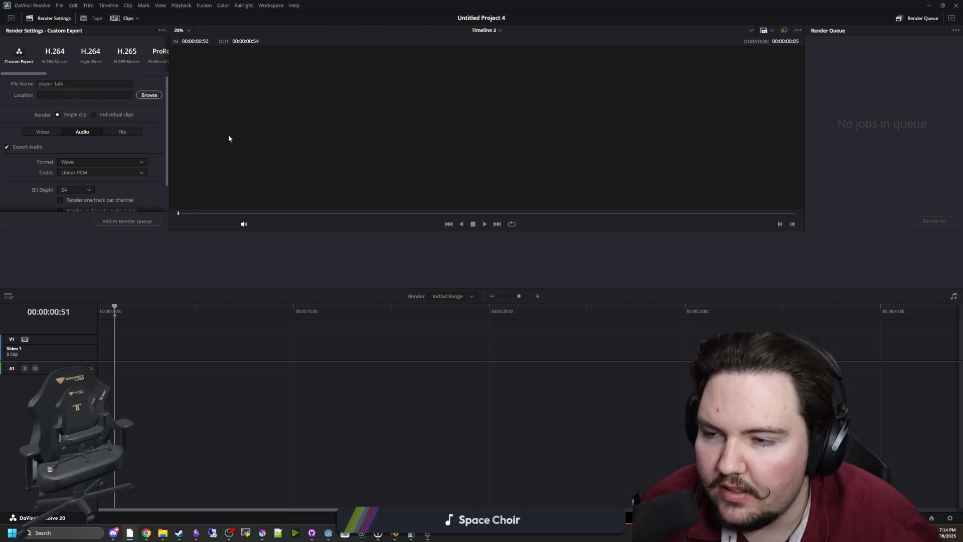
pyautogui.scroll(1, 39, 128)
pyautogui.click(34, 158)
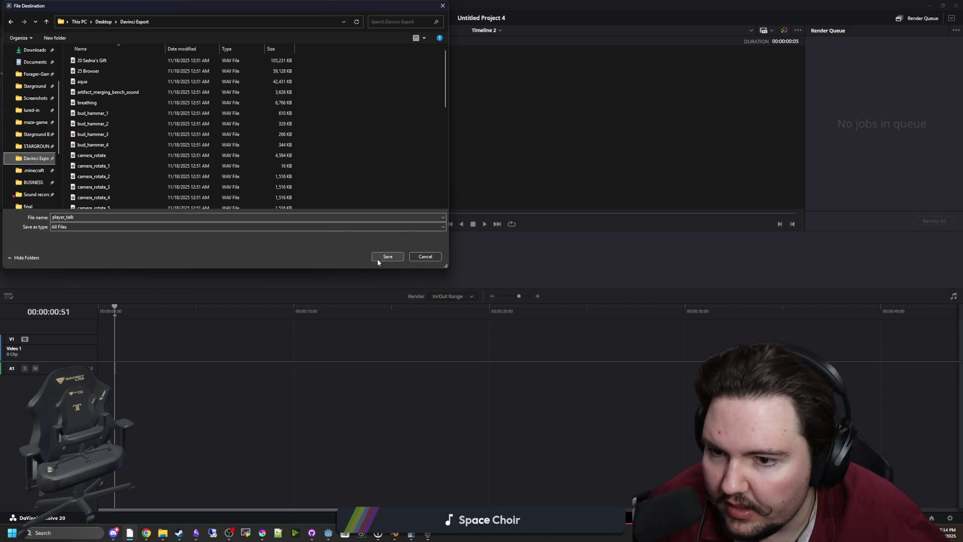
pyautogui.click(378, 258)
# Add the player_talk job to the render queue and render it.
pyautogui.click(131, 221)
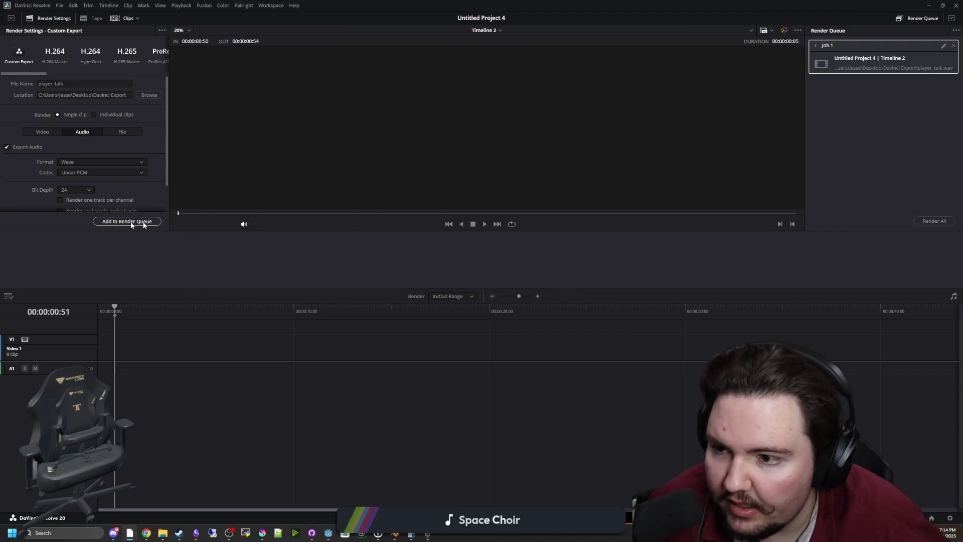
pyautogui.click(946, 221)
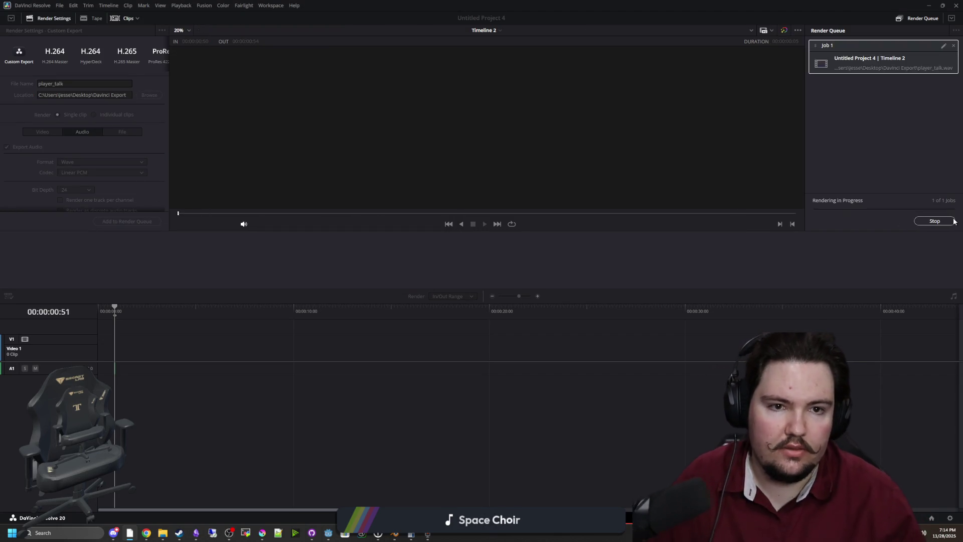
pyautogui.click(930, 4)
pyautogui.moveTo(163, 533)
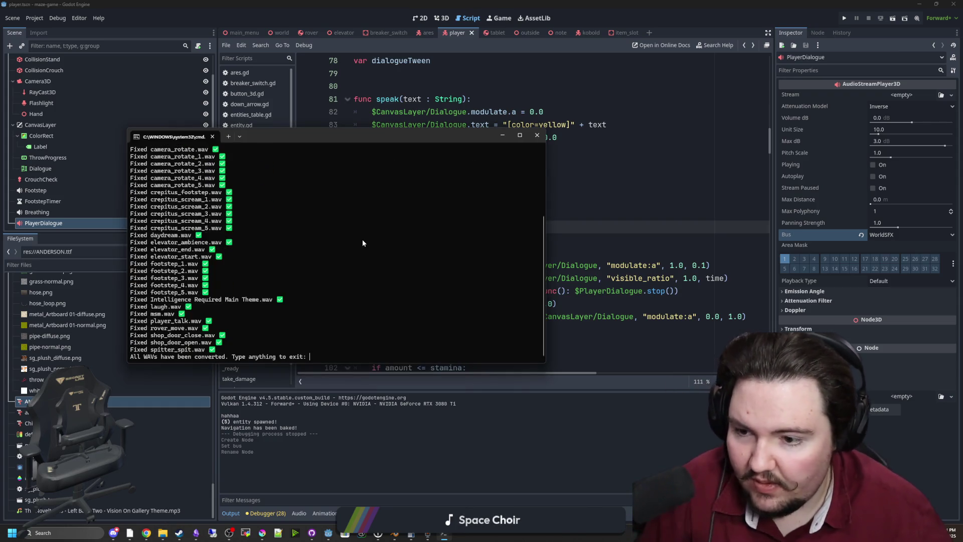
# Close the conversion console, expand res://Sounds/Effects, and open PlayerDialogue's Stream dropdown.
pyautogui.press('Return')
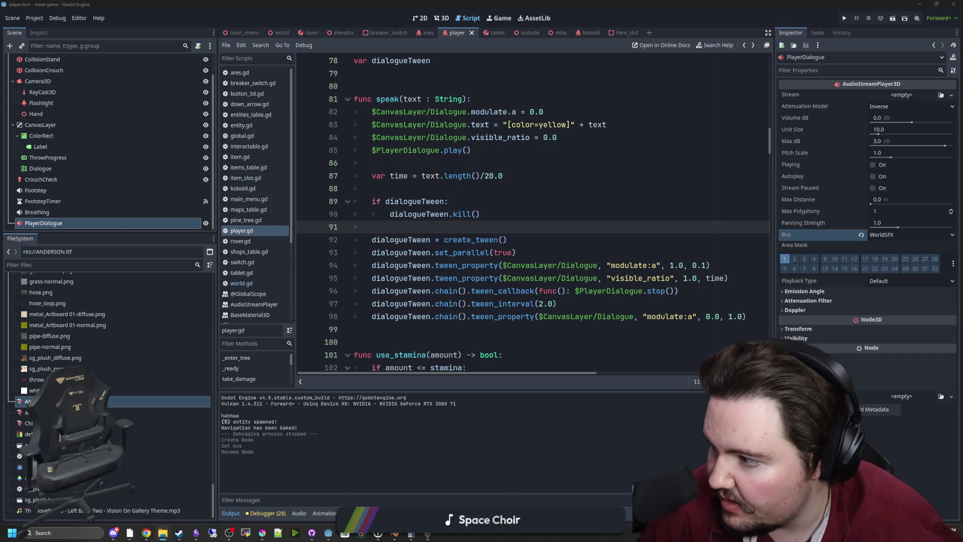
pyautogui.scroll(15, 150, 400)
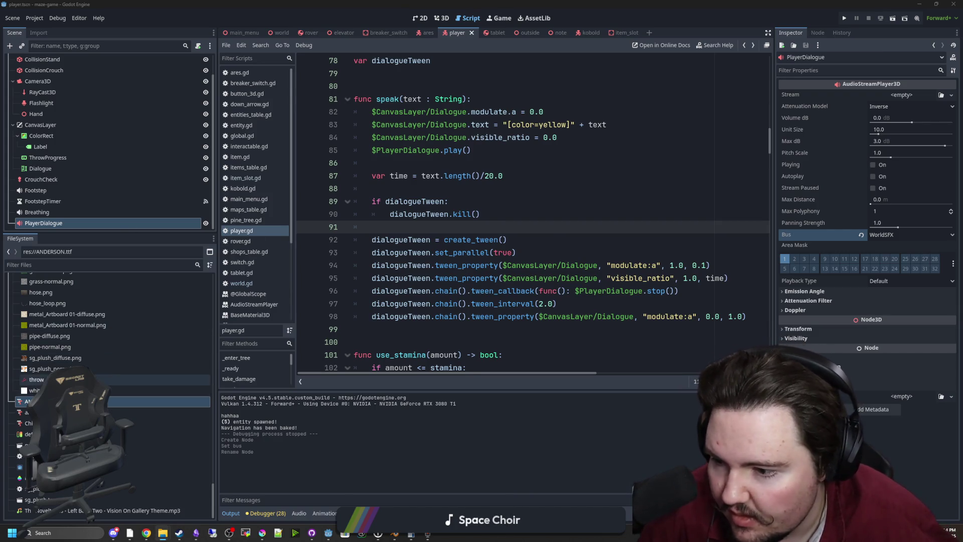
pyautogui.click(19, 355)
pyautogui.click(12, 301)
pyautogui.click(12, 312)
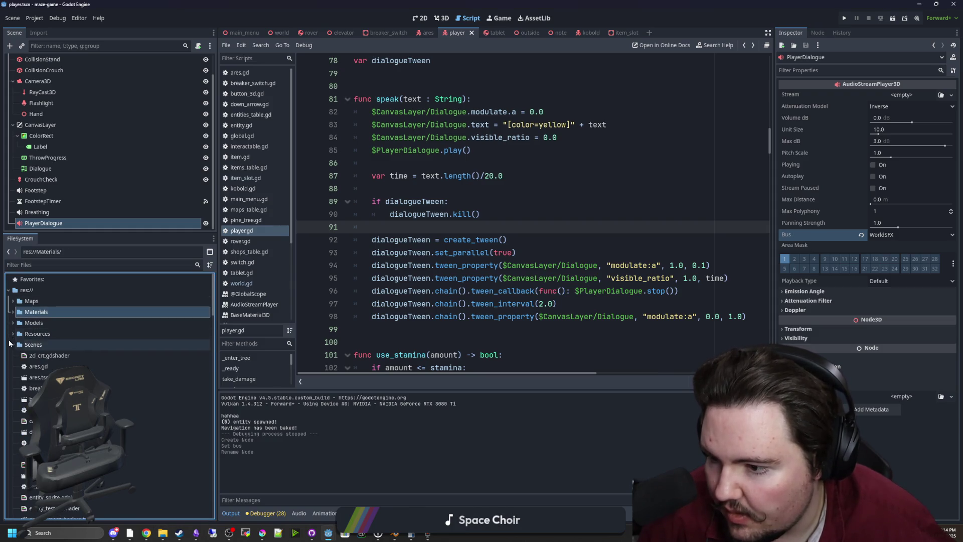
pyautogui.click(32, 366)
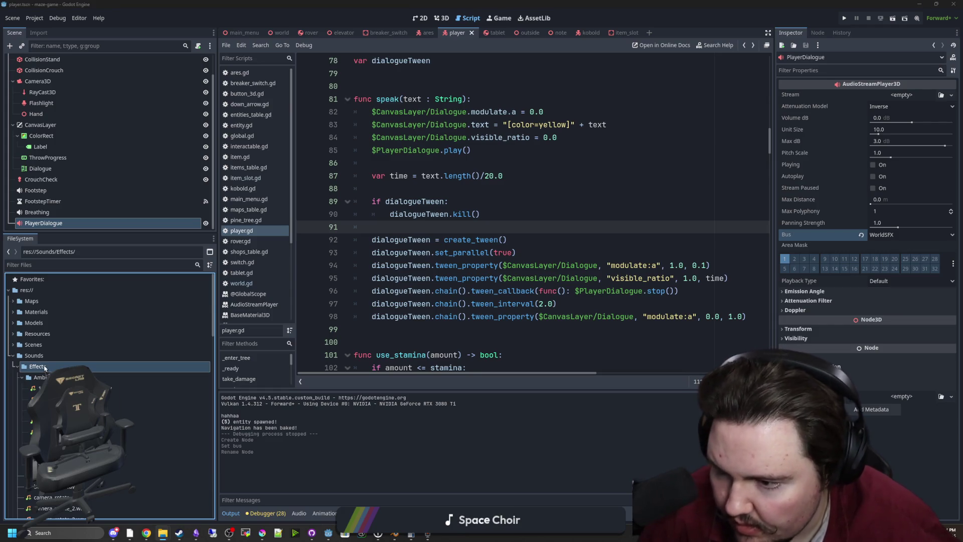
pyautogui.click(912, 94)
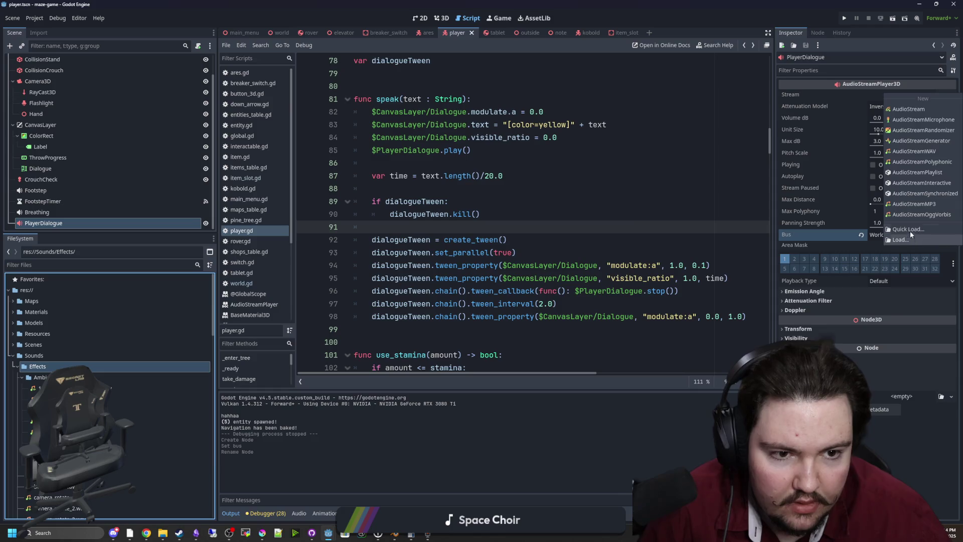
# Quick Load player_talk.wav as PlayerDialogue's audio stream.
pyautogui.click(909, 230)
pyautogui.write('play')
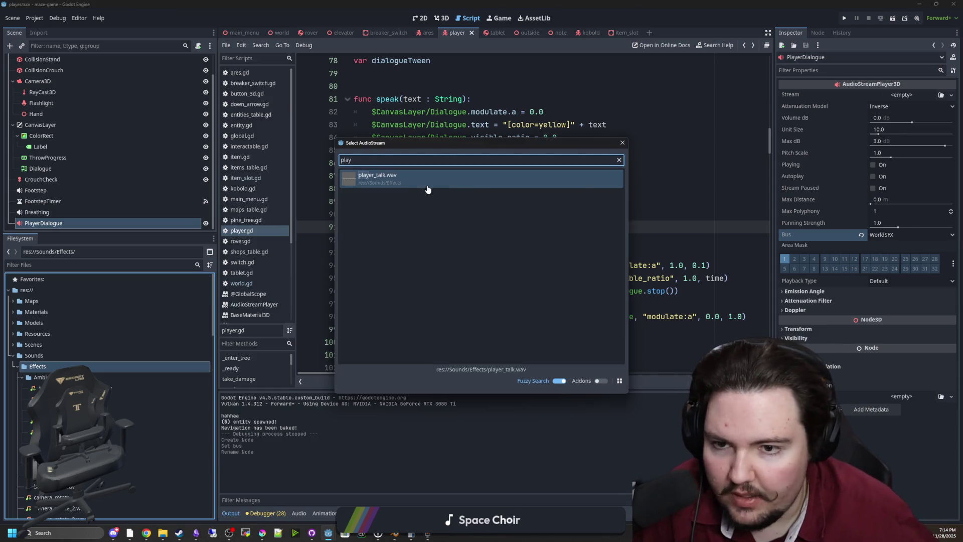
pyautogui.doubleClick(428, 189)
# Reimport player_talk.wav with its Loop Mode set to Forward.
pyautogui.click(142, 270)
pyautogui.write('play')
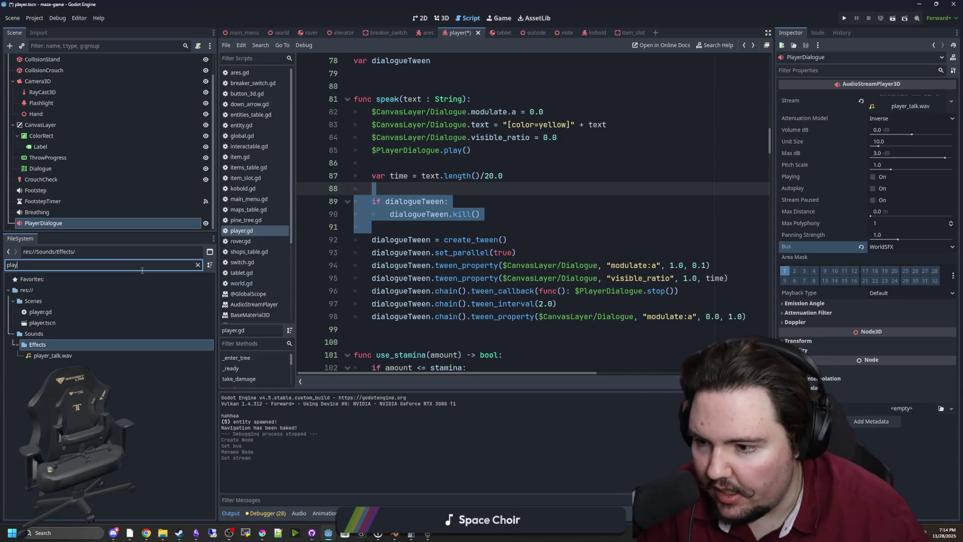
pyautogui.click(32, 355)
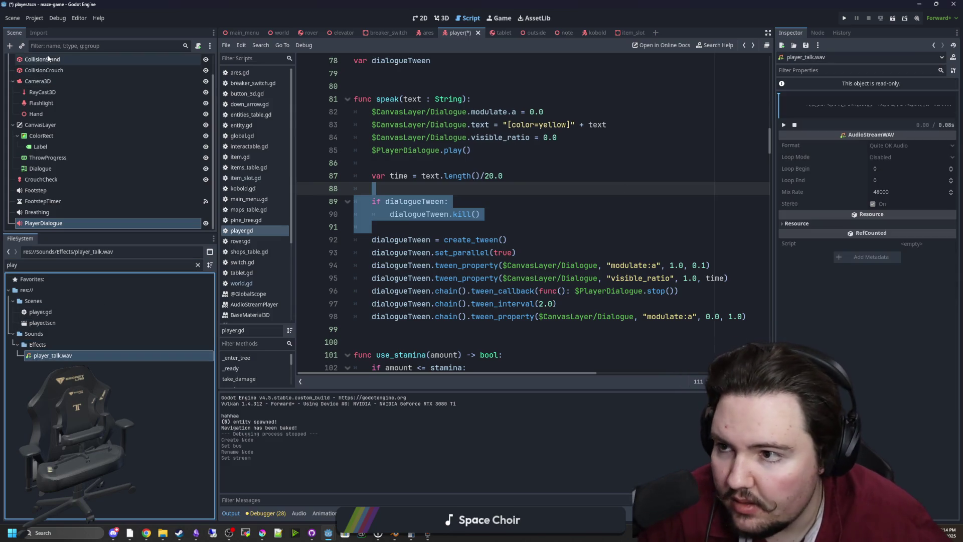
pyautogui.click(39, 33)
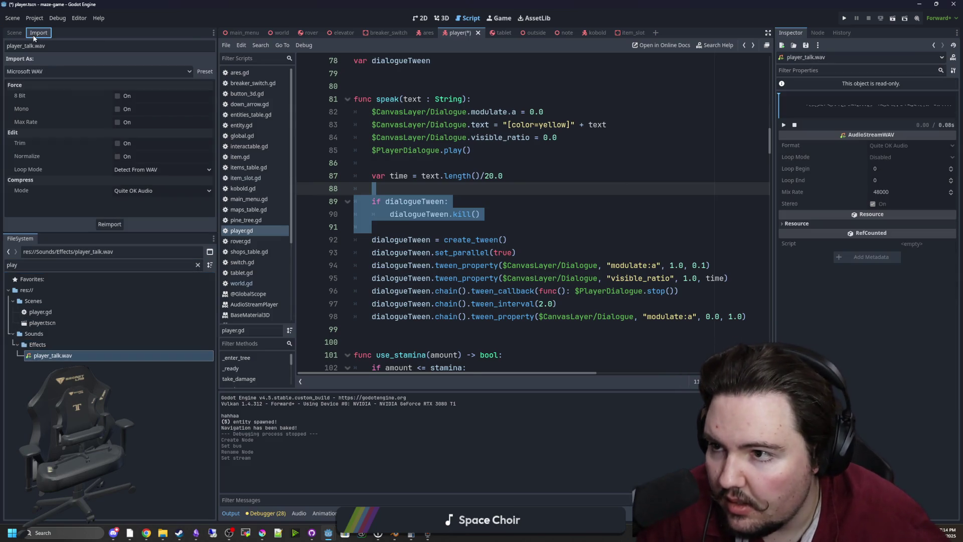
pyautogui.click(138, 169)
pyautogui.click(142, 198)
pyautogui.click(118, 224)
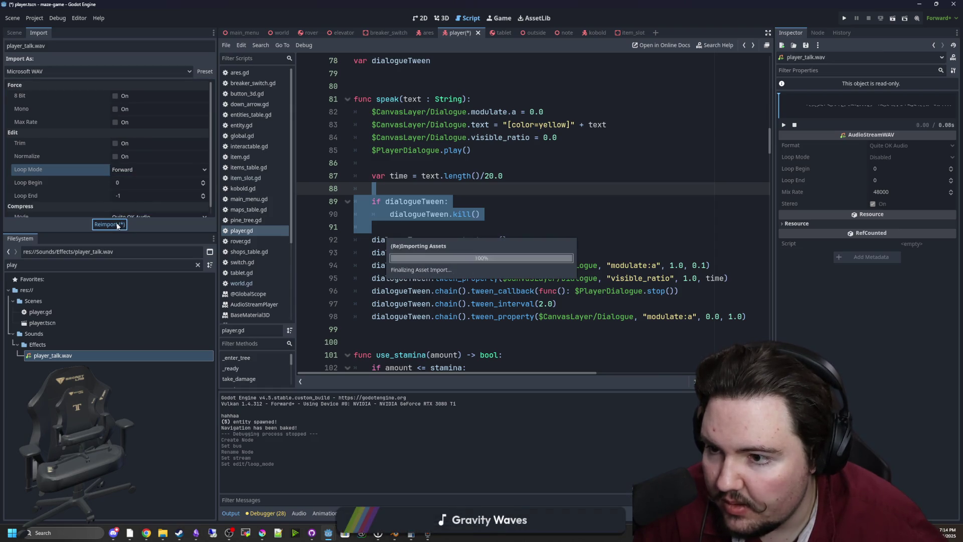
# Save the scene and script changes with Ctrl+S and run the project.
pyautogui.click(511, 178)
pyautogui.hotkey('ctrl', 's')
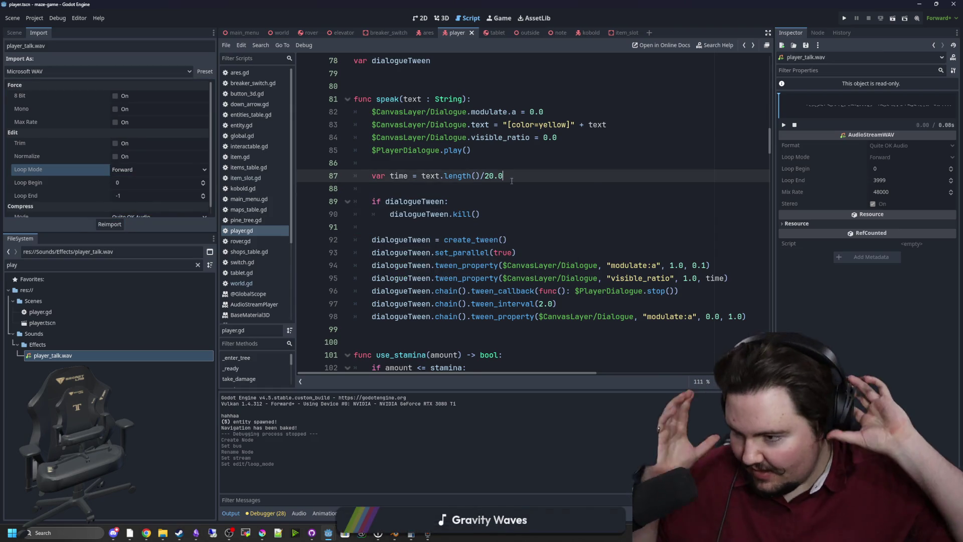
pyautogui.click(512, 189)
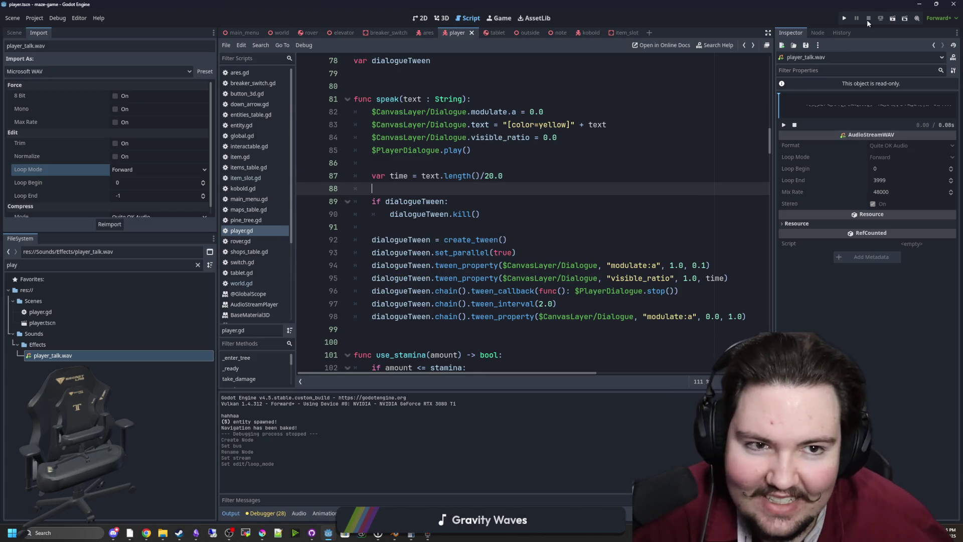
pyautogui.click(842, 18)
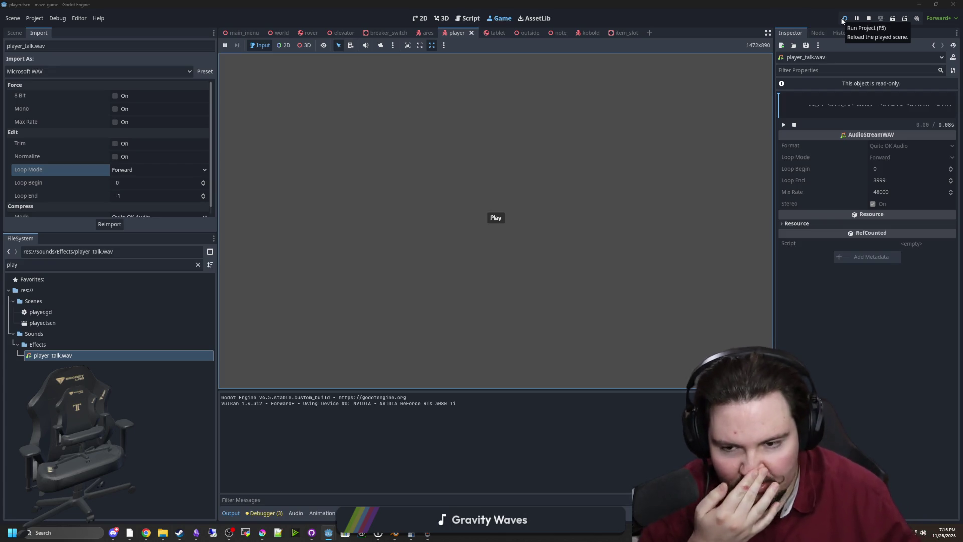
# Start the game from its main menu and walk across the foggy field toward the wall.
pyautogui.click(495, 217)
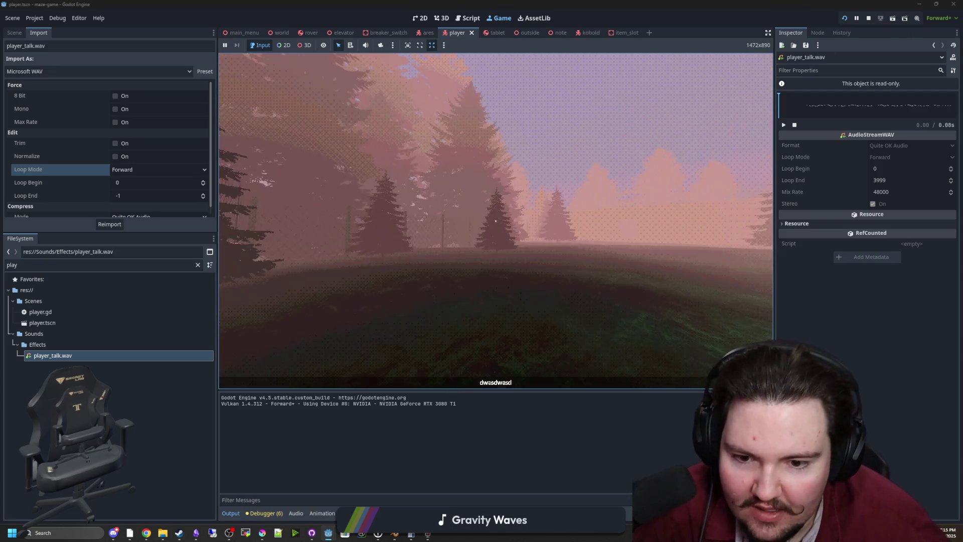
pyautogui.moveTo(495, 217)
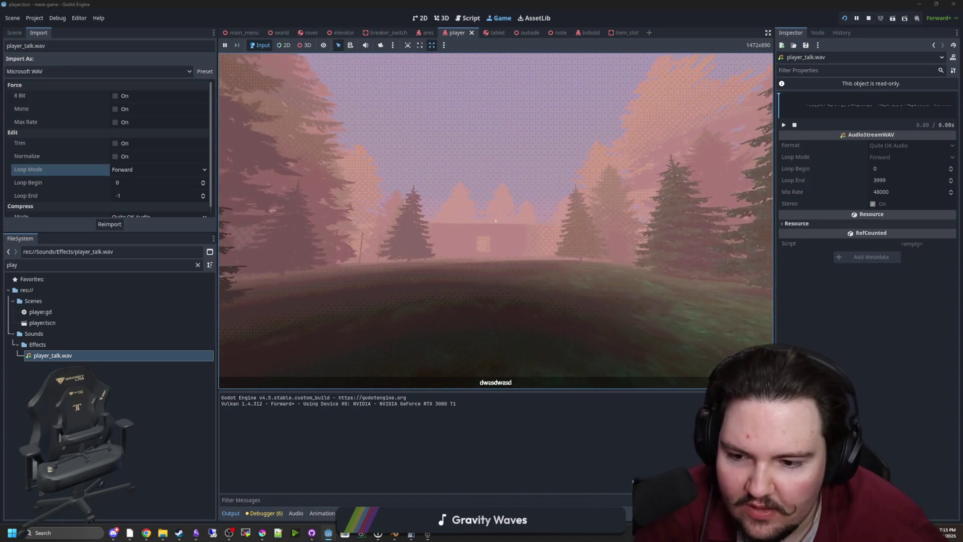
pyautogui.press('w')
pyautogui.press('w')
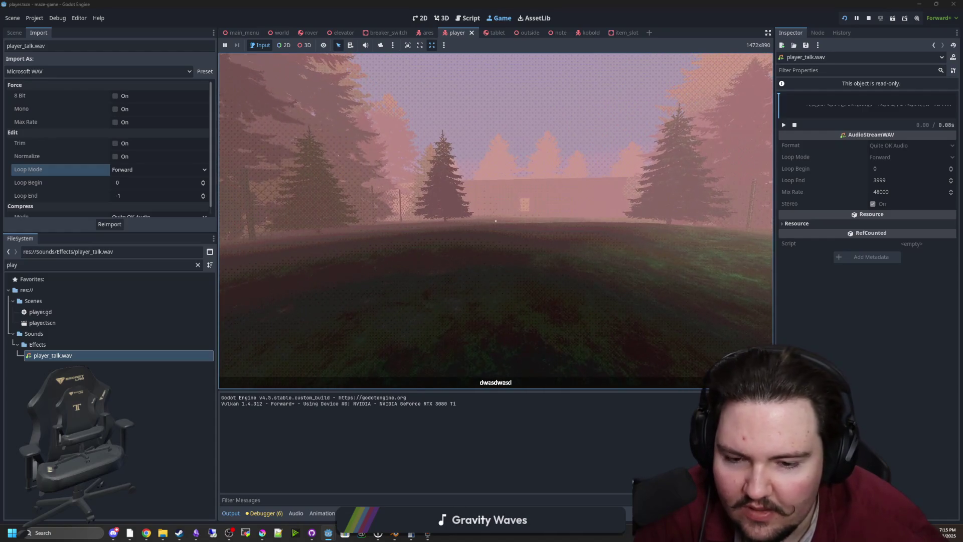
pyautogui.press('w')
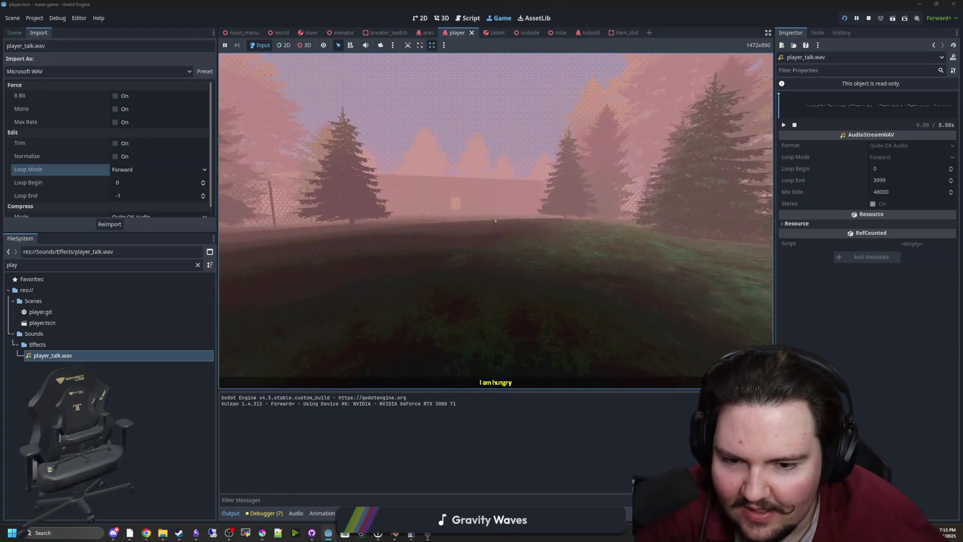
pyautogui.press('w')
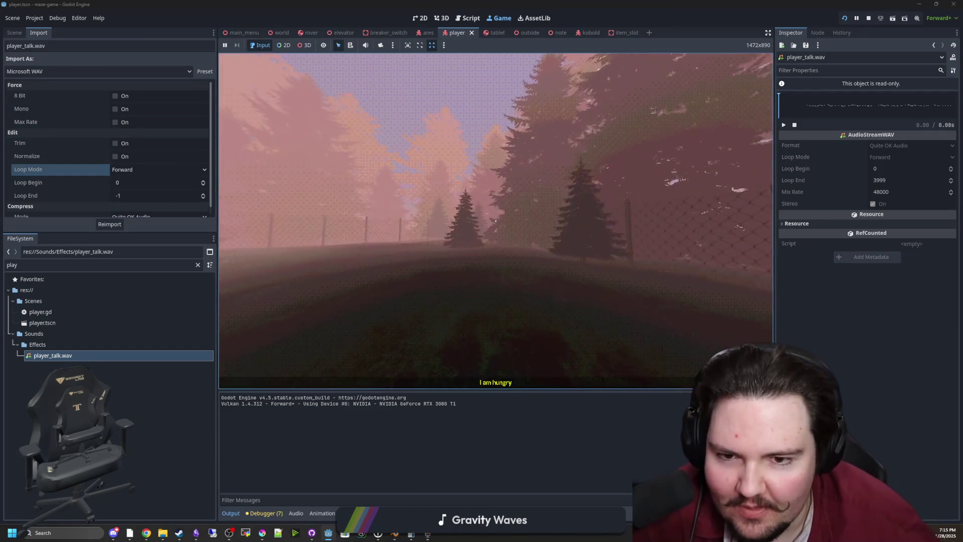
pyautogui.press('w')
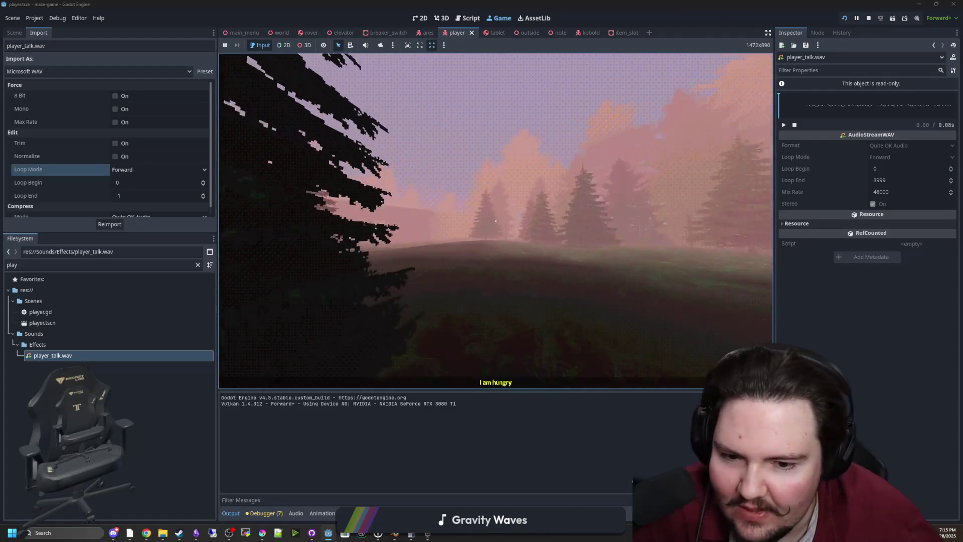
pyautogui.press('w')
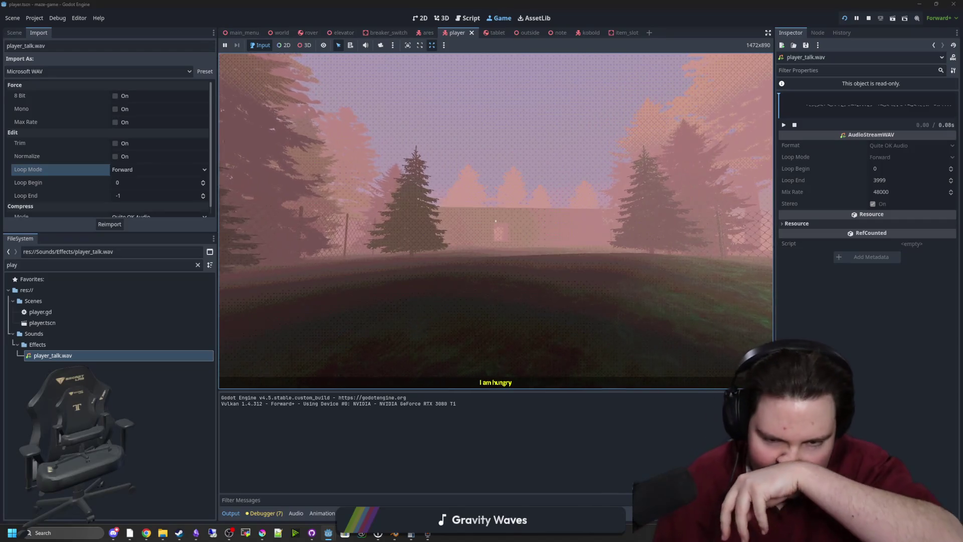
pyautogui.press('w')
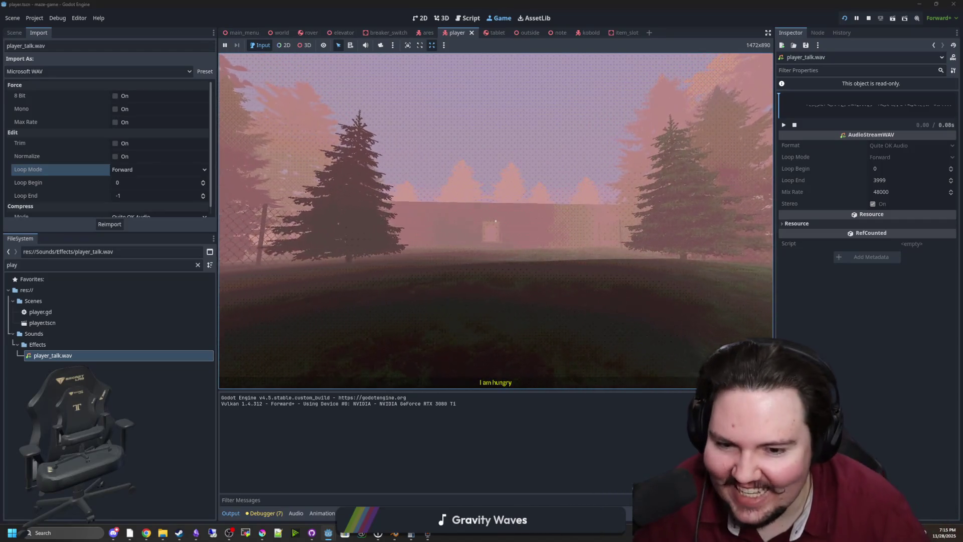
# Pause and resume the game, then walk up to the building's door and stairs.
pyautogui.press('Escape')
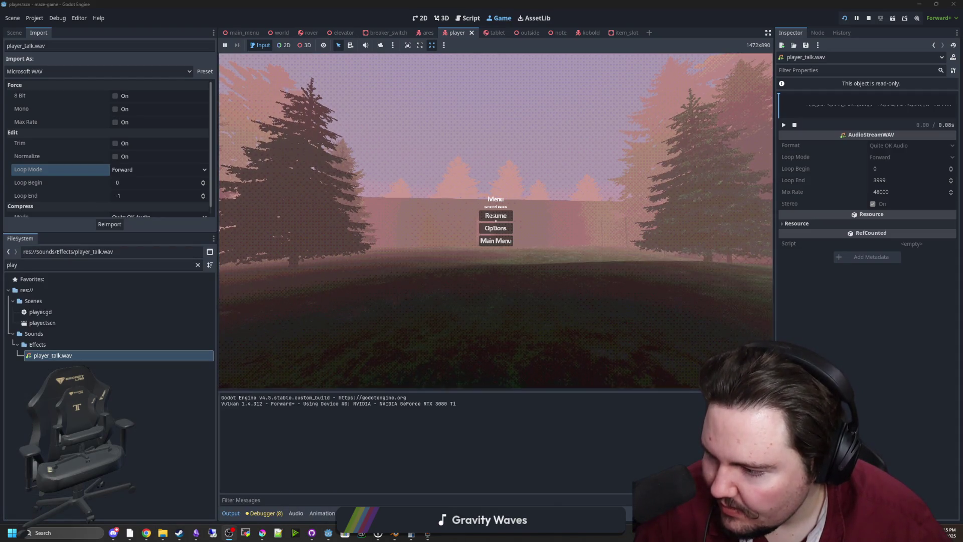
pyautogui.click(504, 217)
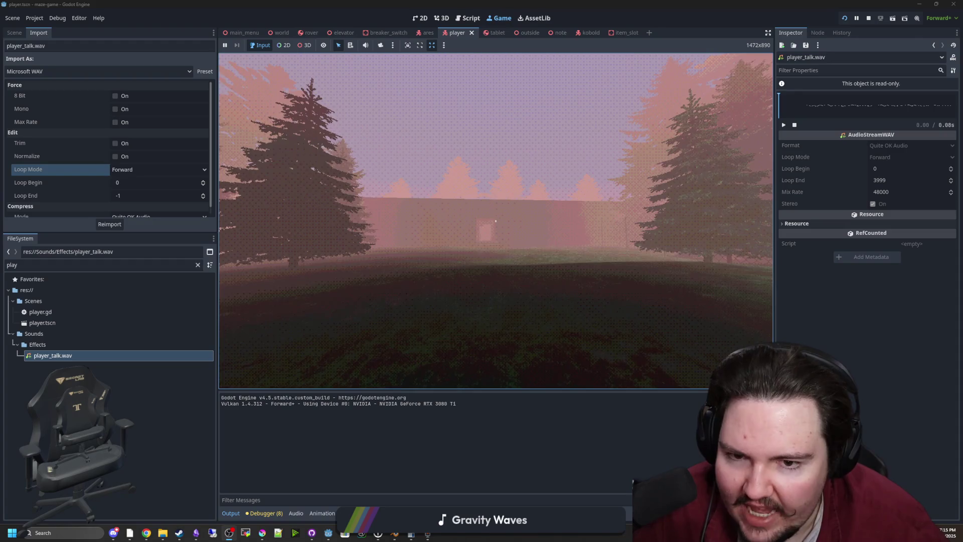
pyautogui.press('Escape')
pyautogui.click(507, 218)
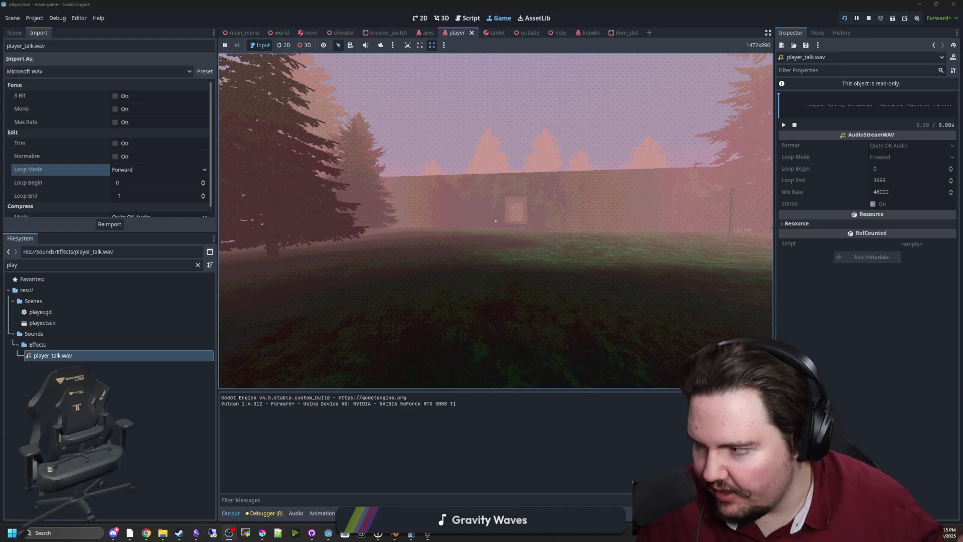
pyautogui.press('w')
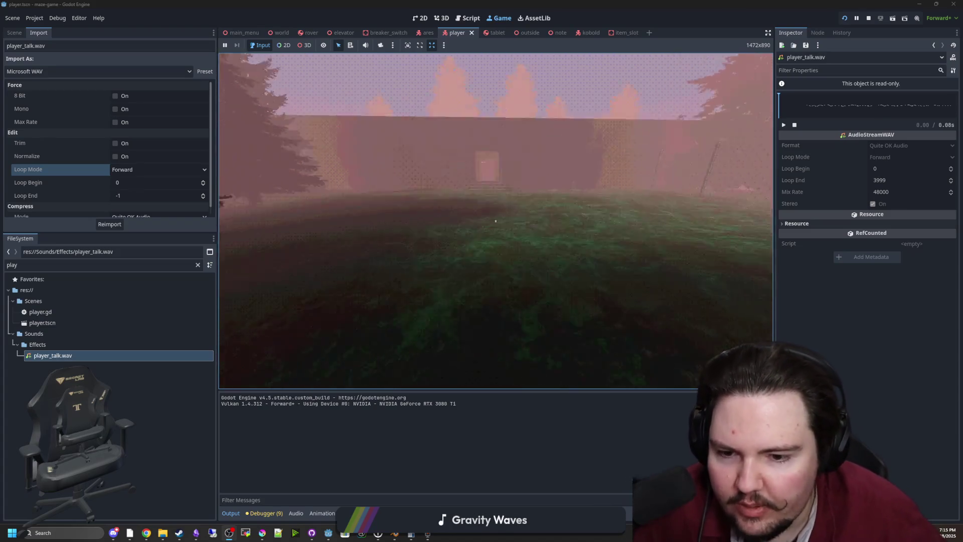
pyautogui.press('w')
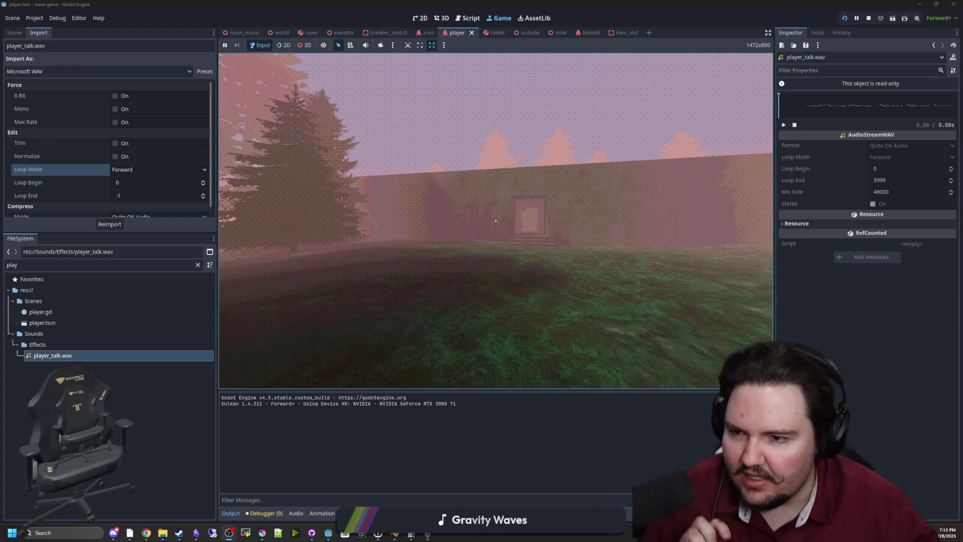
pyautogui.press('d')
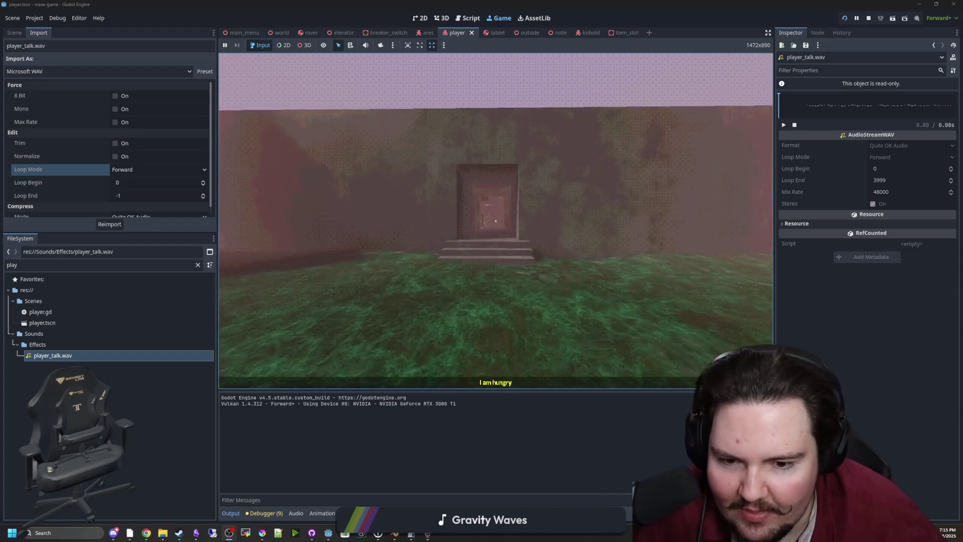
pyautogui.press('w')
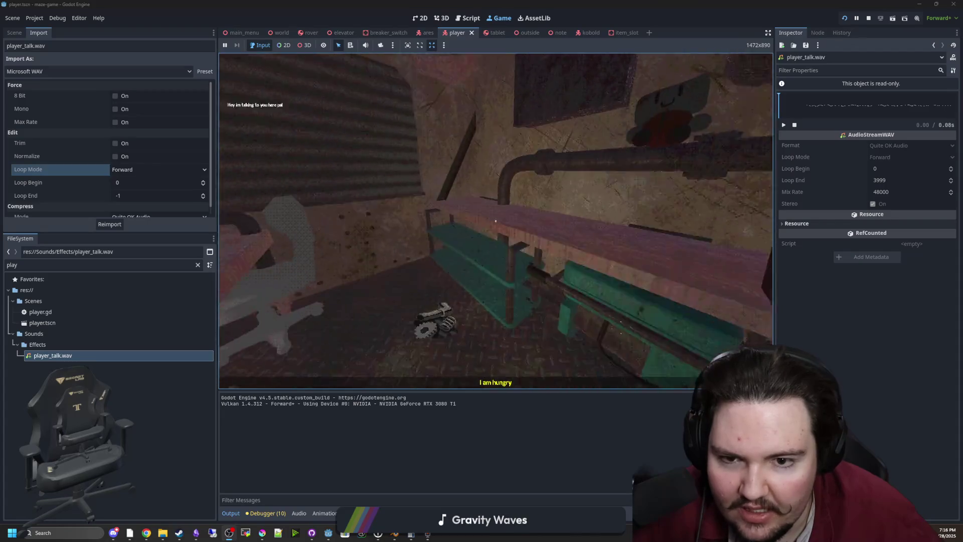
# Open the building's door and walk through the tunnel to the bench.
pyautogui.press('e')
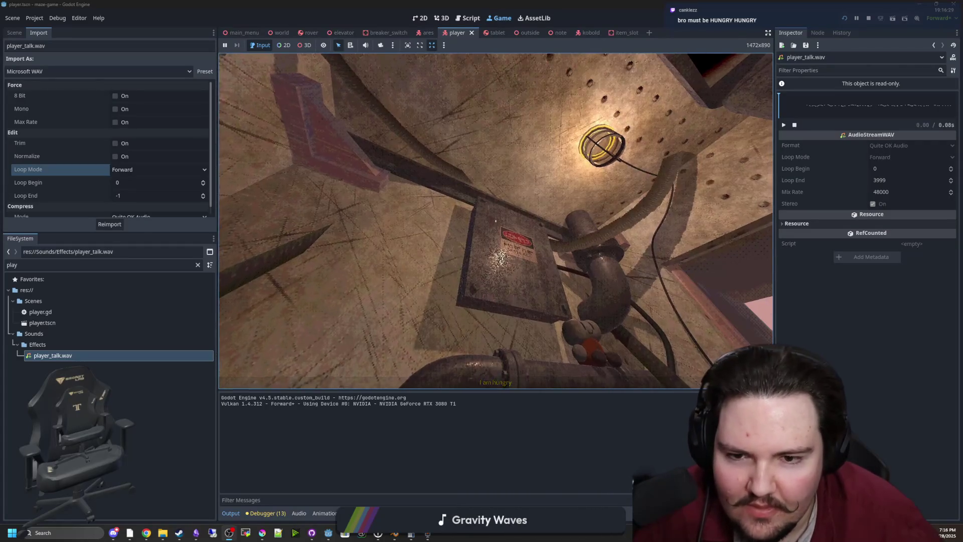
pyautogui.write('I am h')
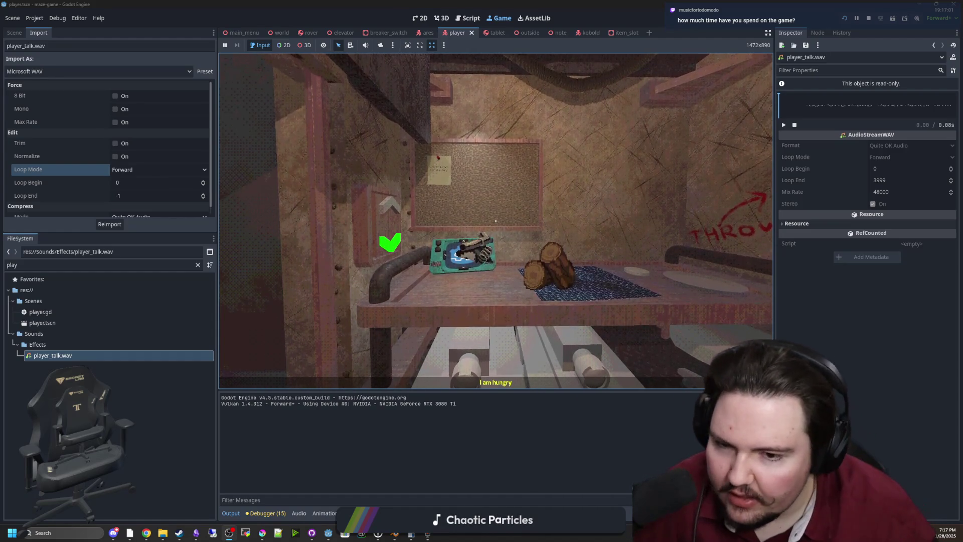
pyautogui.press('w')
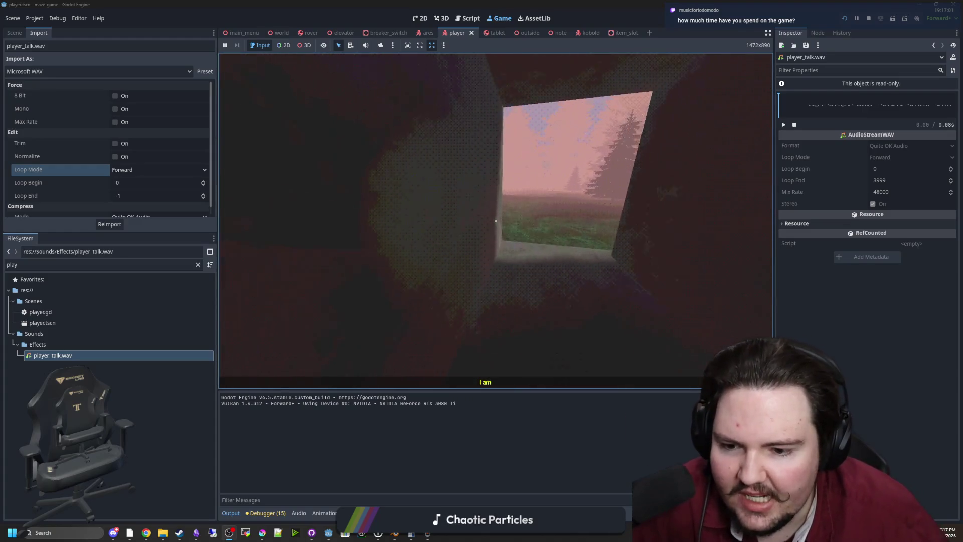
pyautogui.press('w')
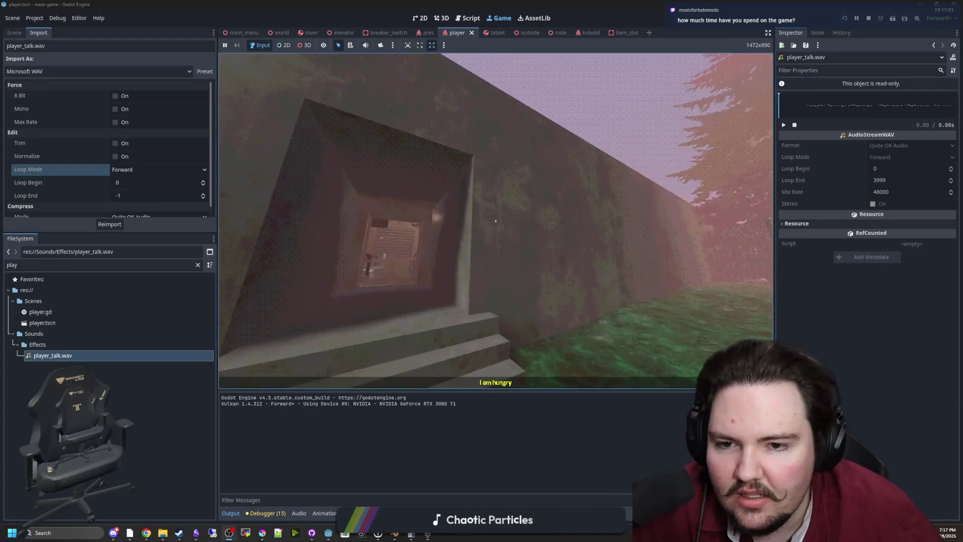
pyautogui.press('w')
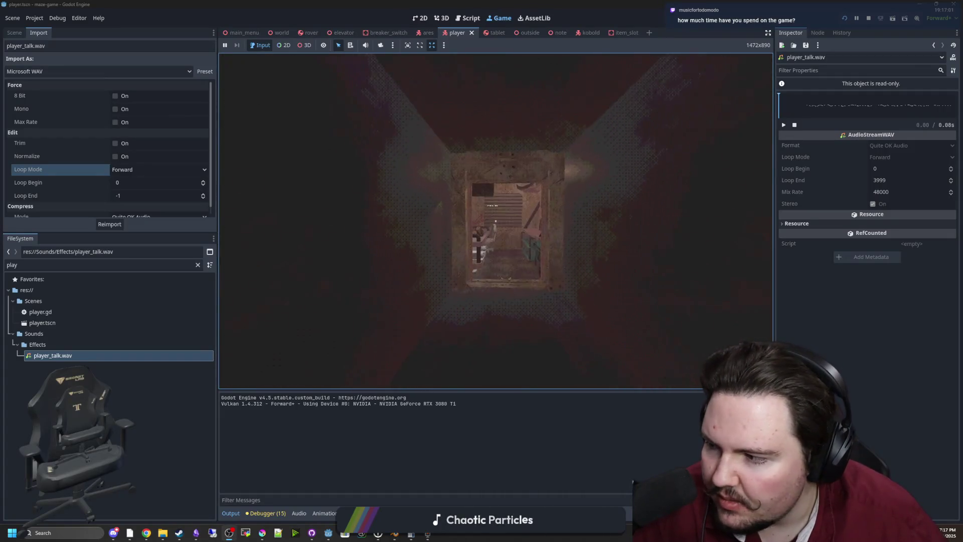
pyautogui.press('w')
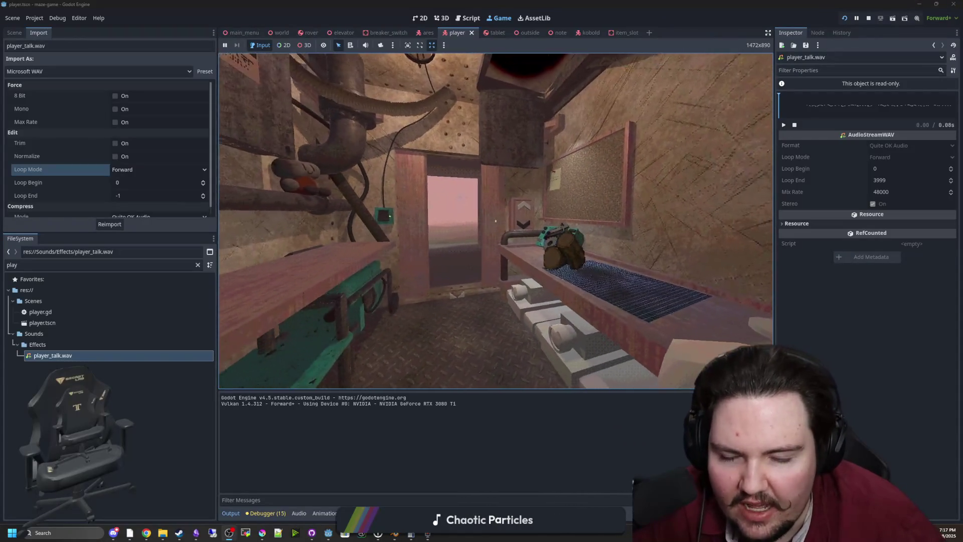
pyautogui.press('w')
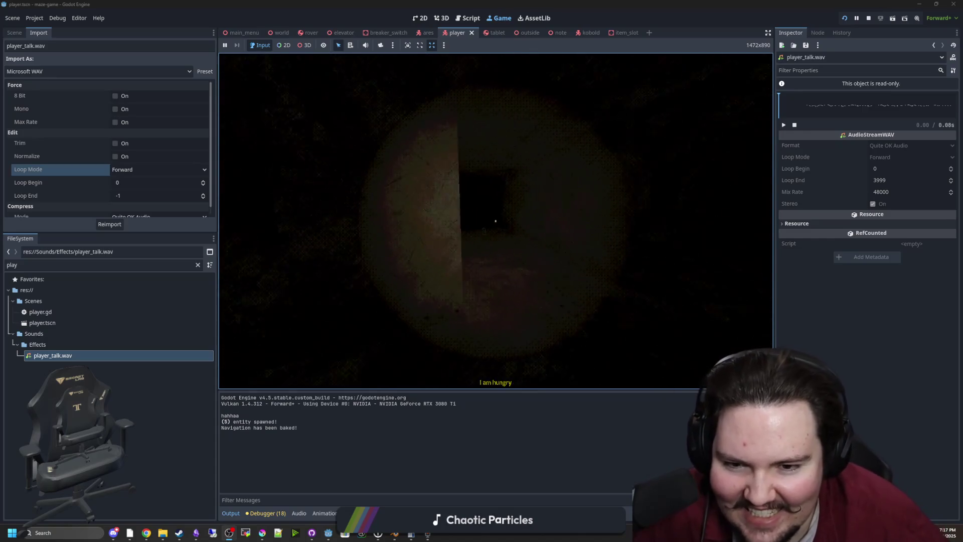
# Approach the blue bottle and interact with it to trigger the 'I am hungry' line.
pyautogui.press('w')
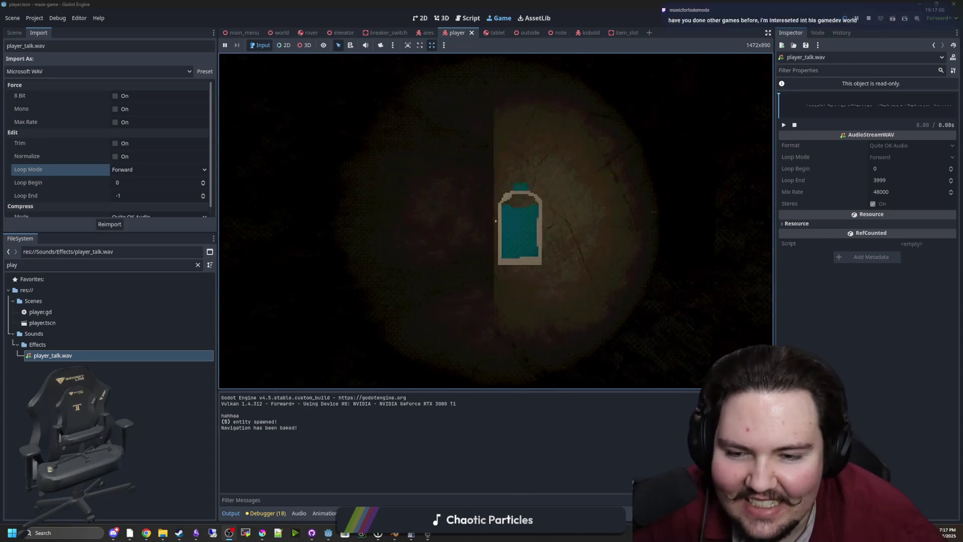
pyautogui.press('w')
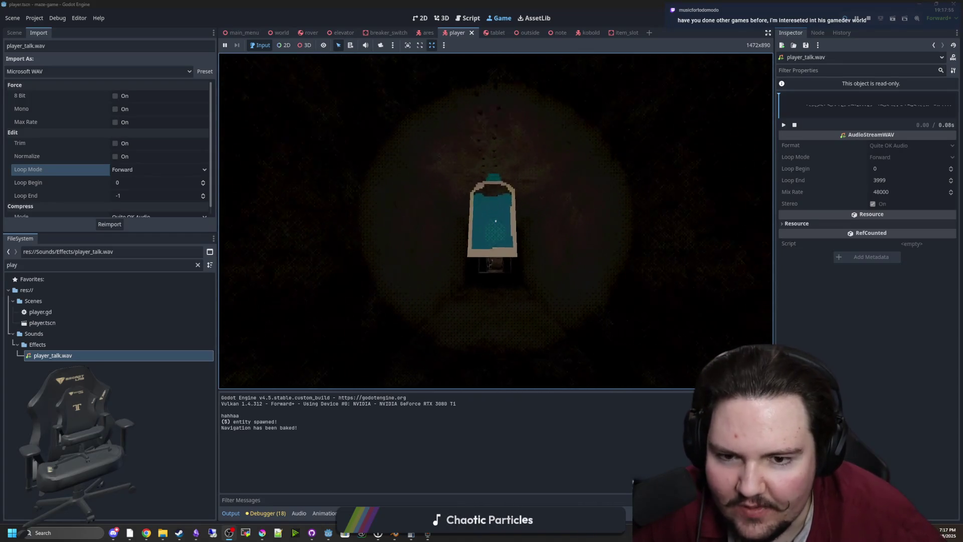
pyautogui.press('e')
pyautogui.press('w')
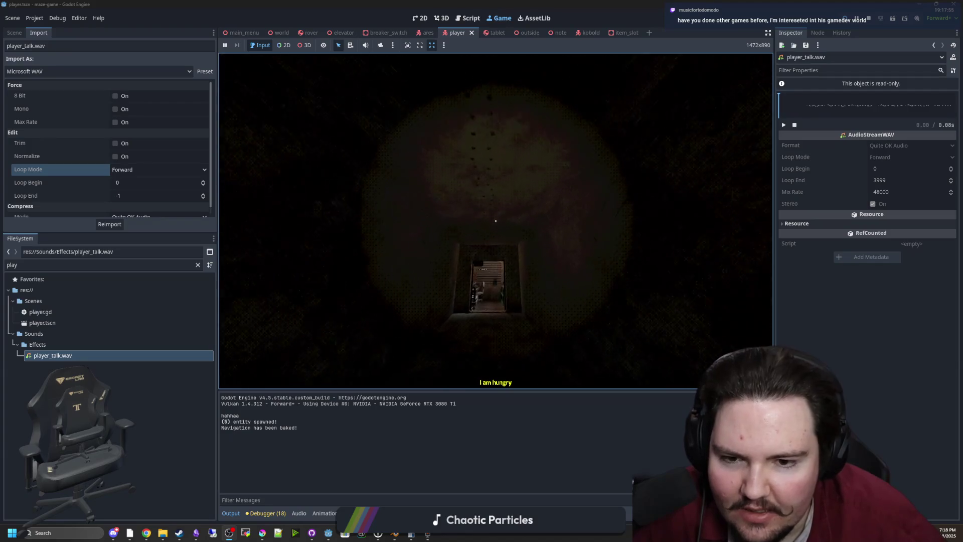
pyautogui.press('w')
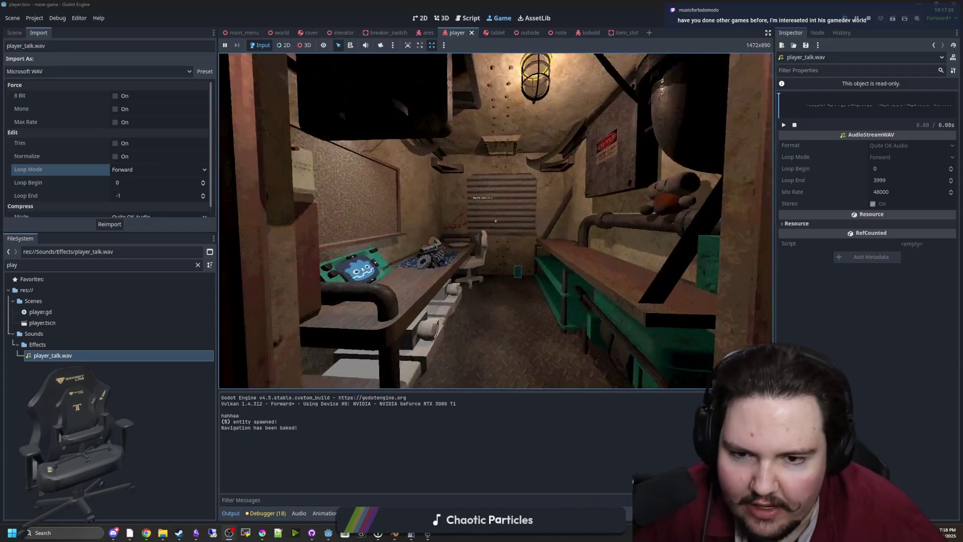
# Pause the game and stop the run to return to player.gd.
pyautogui.press('Escape')
pyautogui.press('super')
pyautogui.click(857, 23)
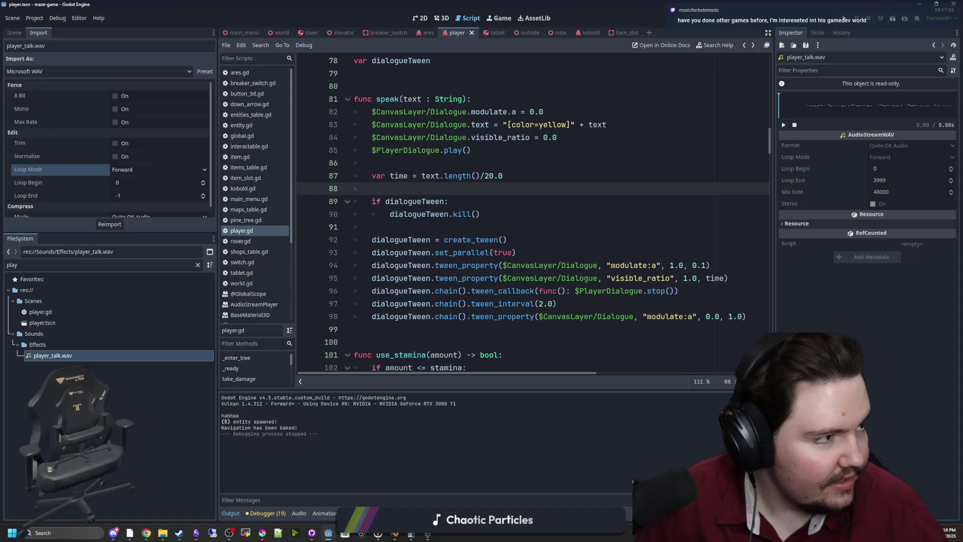
# Open Starground's Steam store page in a new, maximised Chrome window.
pyautogui.press('super+3')
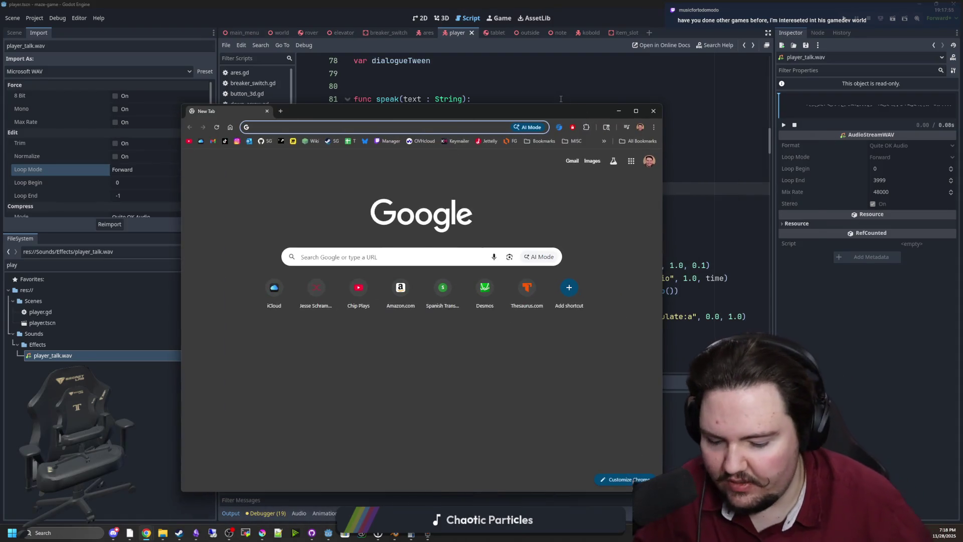
pyautogui.write('star')
pyautogui.press('Return')
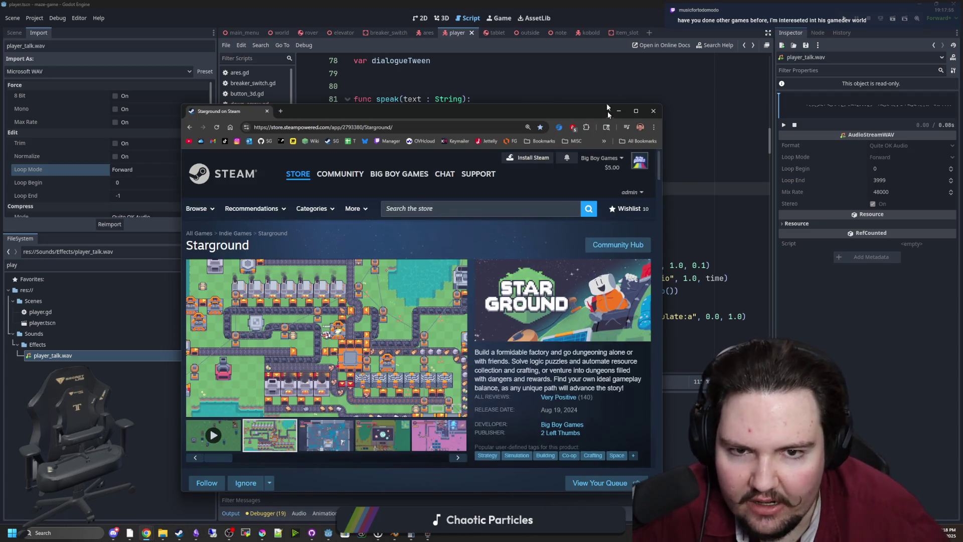
pyautogui.doubleClick(607, 107)
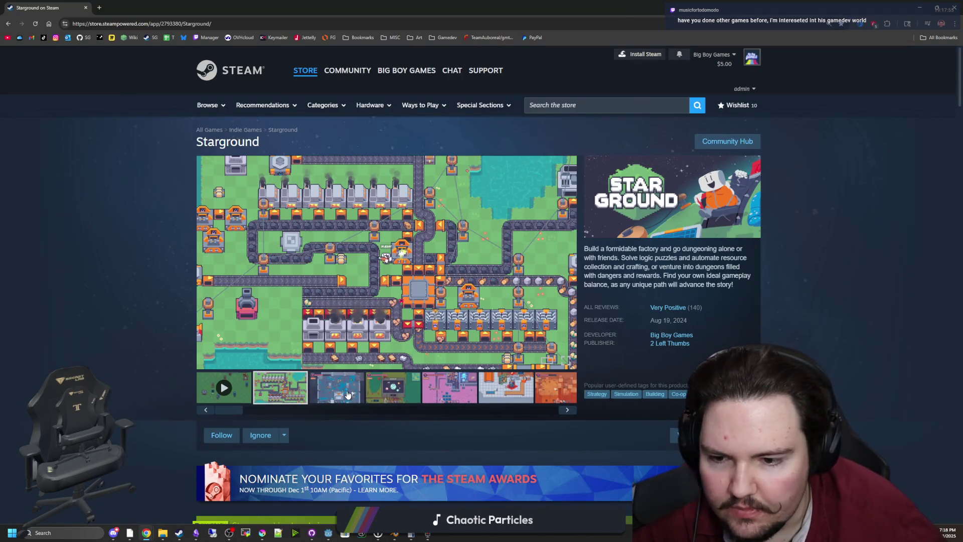
# Enlarge the main screenshot and page forward through the Starground gallery.
pyautogui.click(313, 353)
pyautogui.click(842, 284)
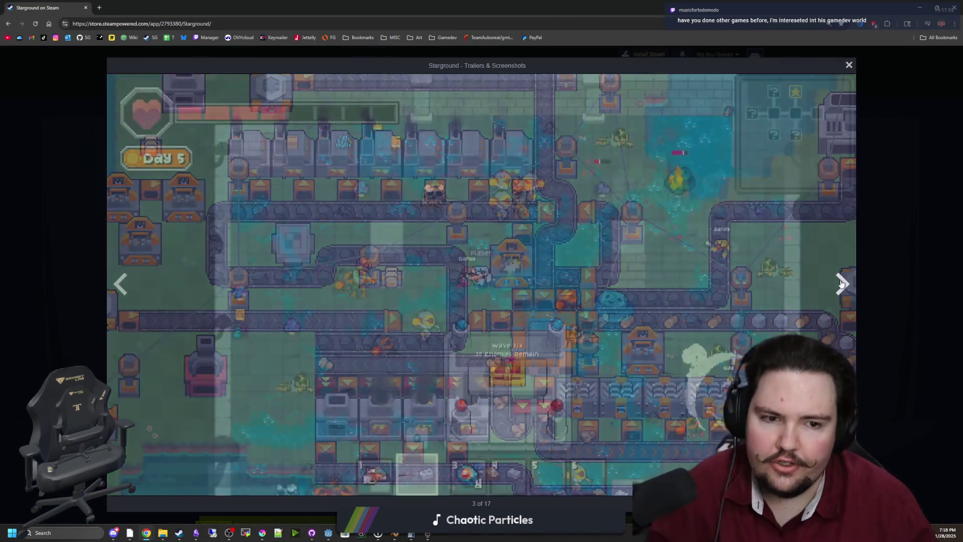
pyautogui.click(842, 284)
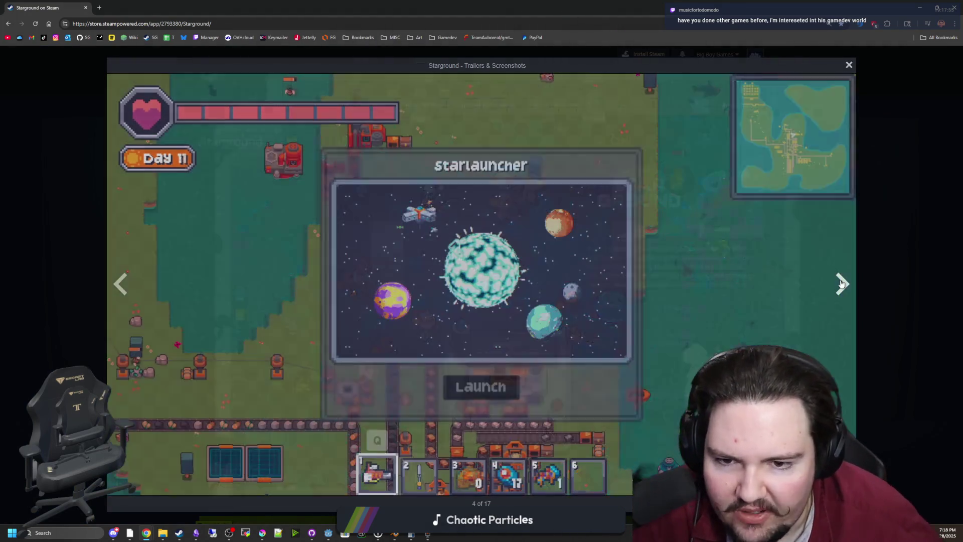
pyautogui.click(842, 284)
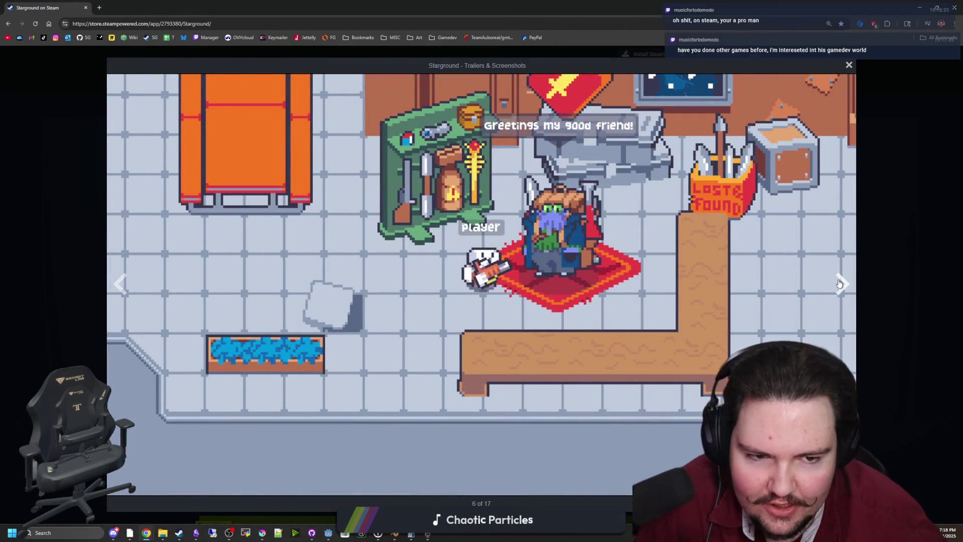
pyautogui.click(840, 284)
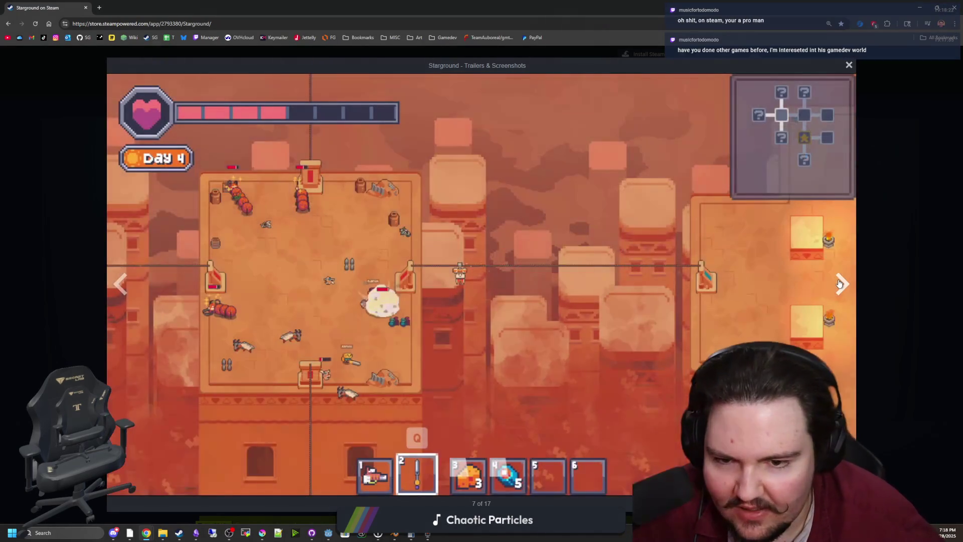
pyautogui.click(840, 284)
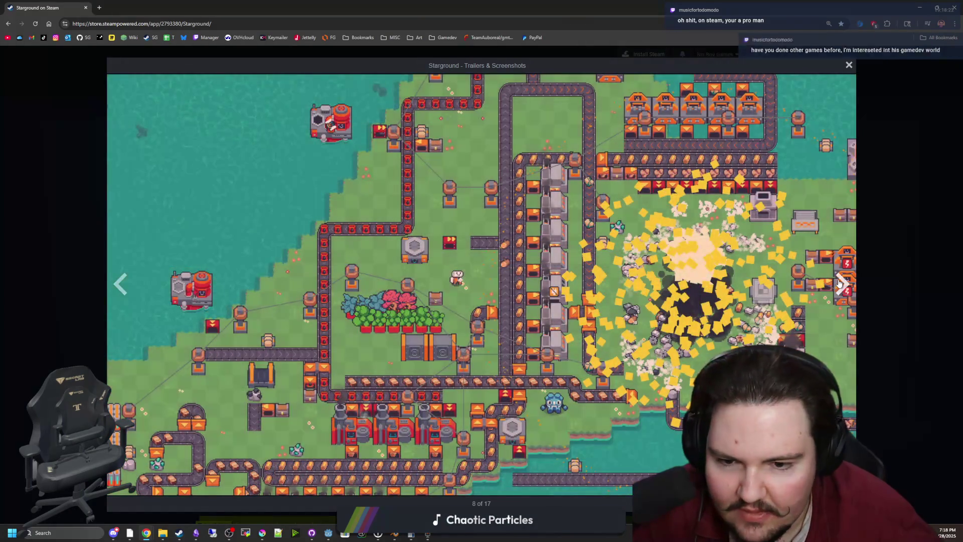
pyautogui.click(839, 284)
pyautogui.click(839, 283)
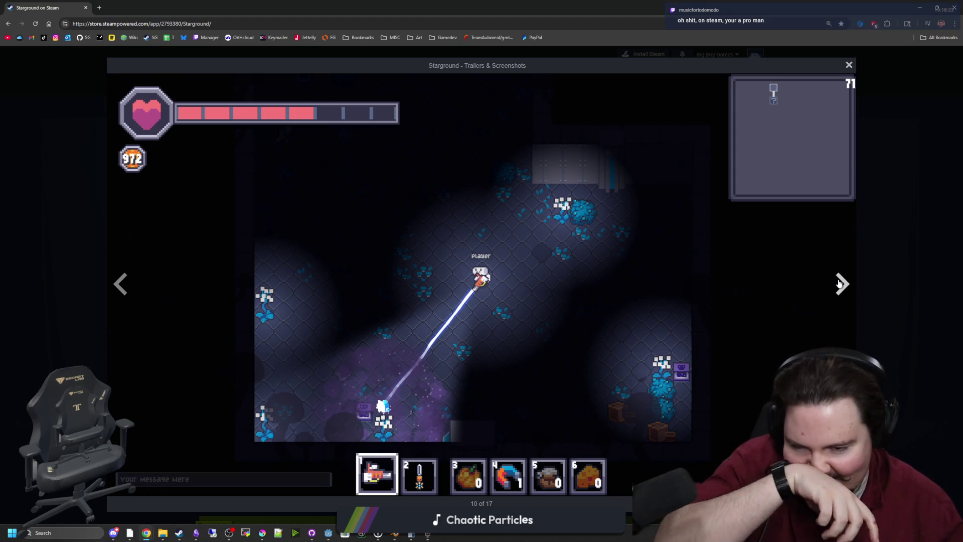
pyautogui.click(840, 284)
pyautogui.click(839, 284)
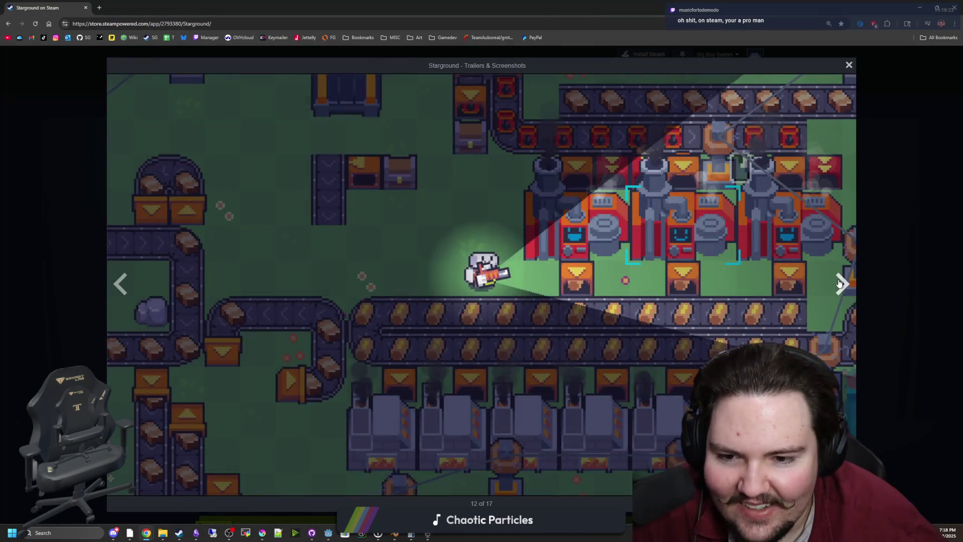
pyautogui.click(840, 284)
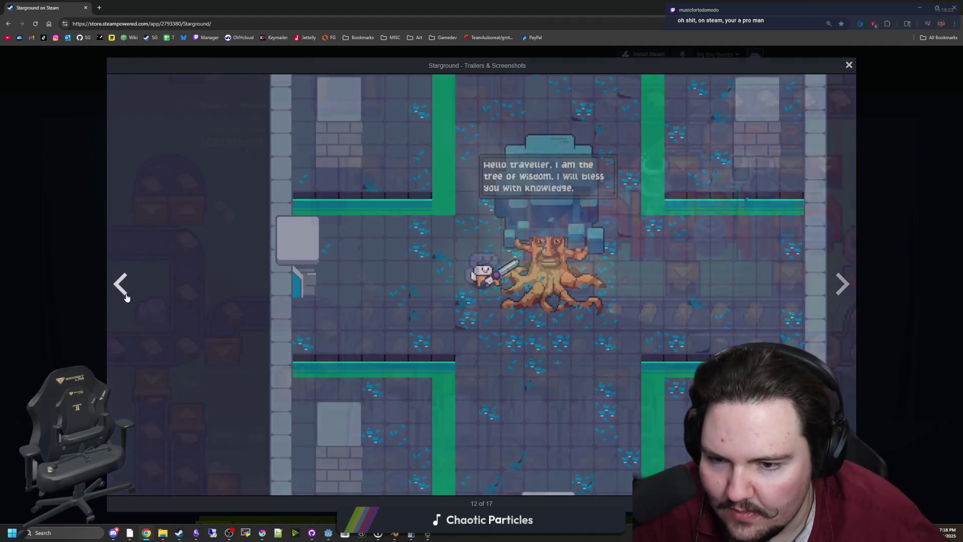
pyautogui.click(126, 296)
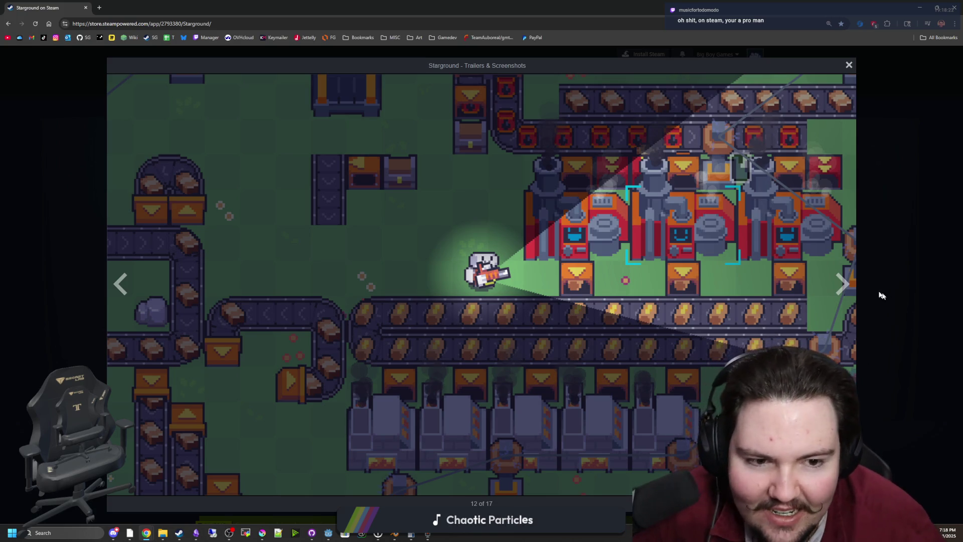
# Close the viewer, advance the main screenshot, and enlarge the tree of wisdom image.
pyautogui.click(861, 292)
pyautogui.click(559, 274)
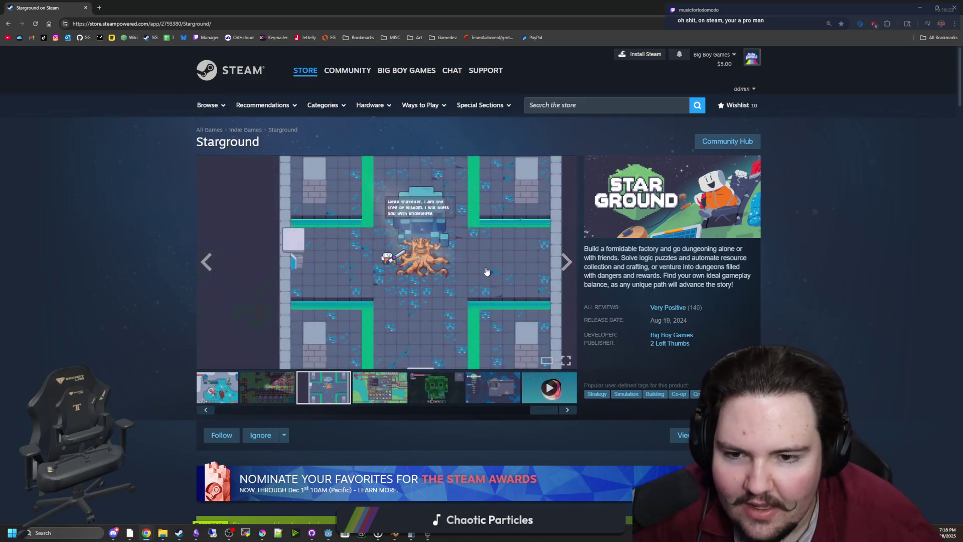
pyautogui.click(549, 278)
pyautogui.click(842, 284)
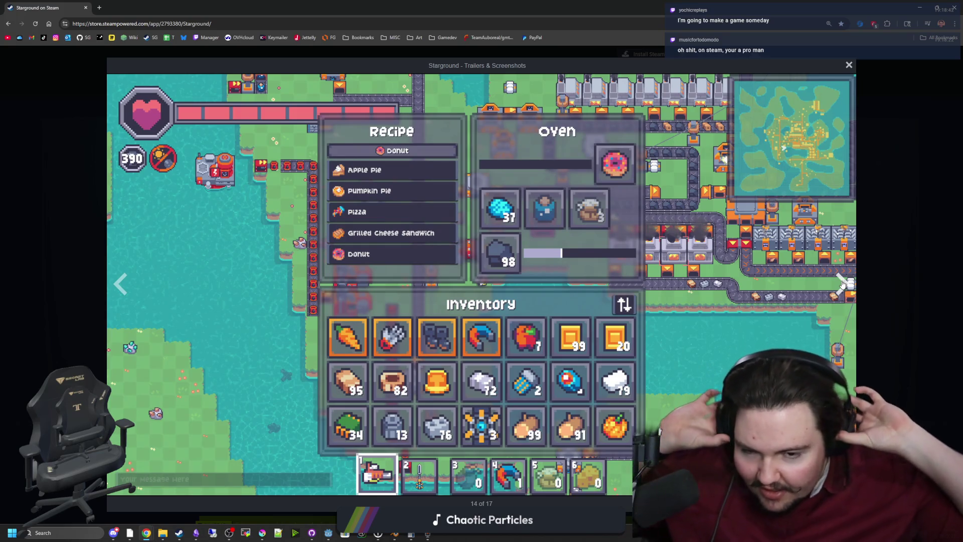
# Flip forward through all 17 screenshots, wrapping past the last to image 8, then close the viewer.
pyautogui.click(842, 284)
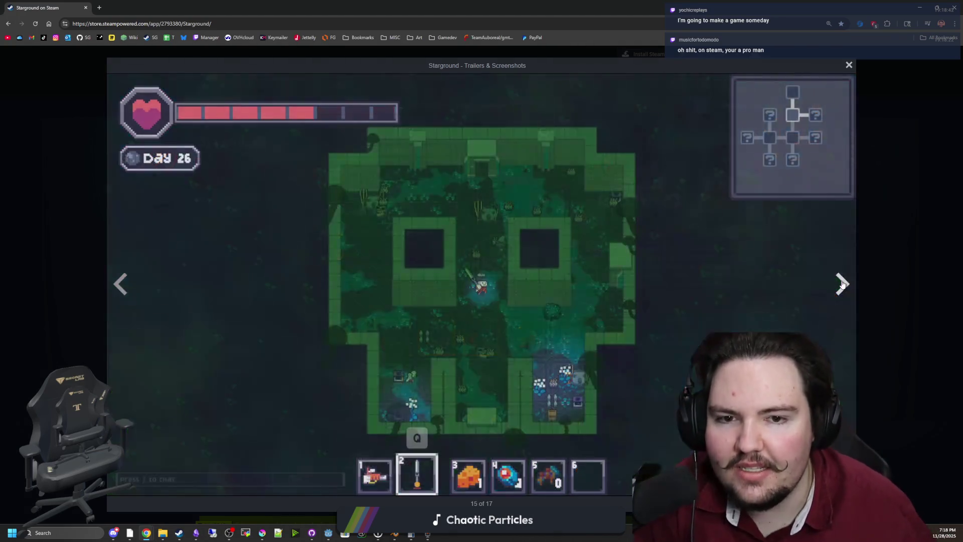
pyautogui.click(842, 284)
pyautogui.click(841, 283)
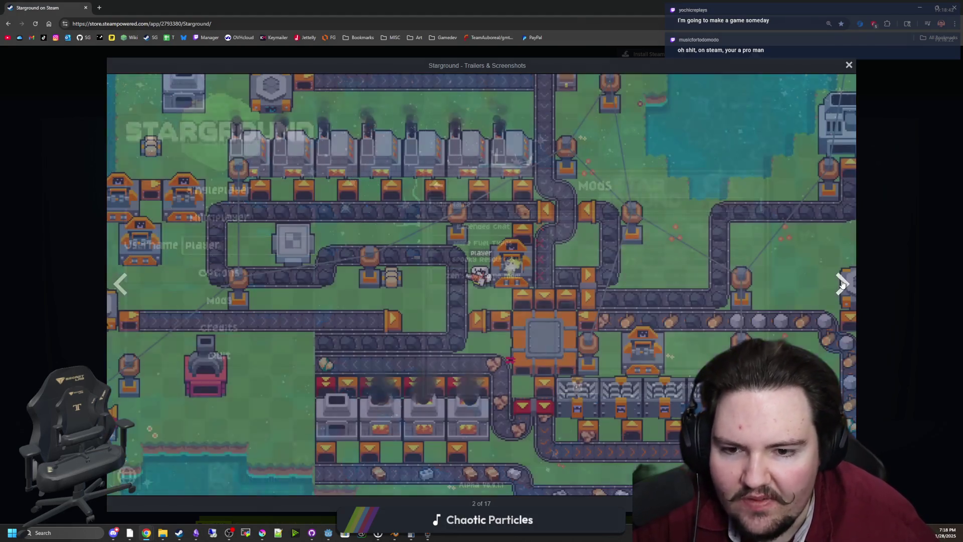
pyautogui.click(842, 284)
pyautogui.click(841, 284)
pyautogui.click(842, 284)
pyautogui.click(841, 284)
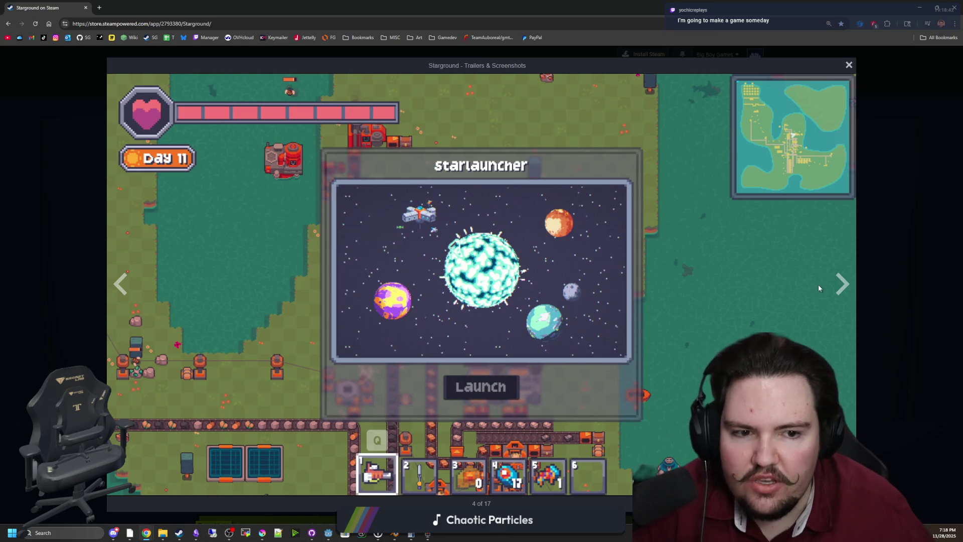
pyautogui.click(838, 286)
pyautogui.click(839, 287)
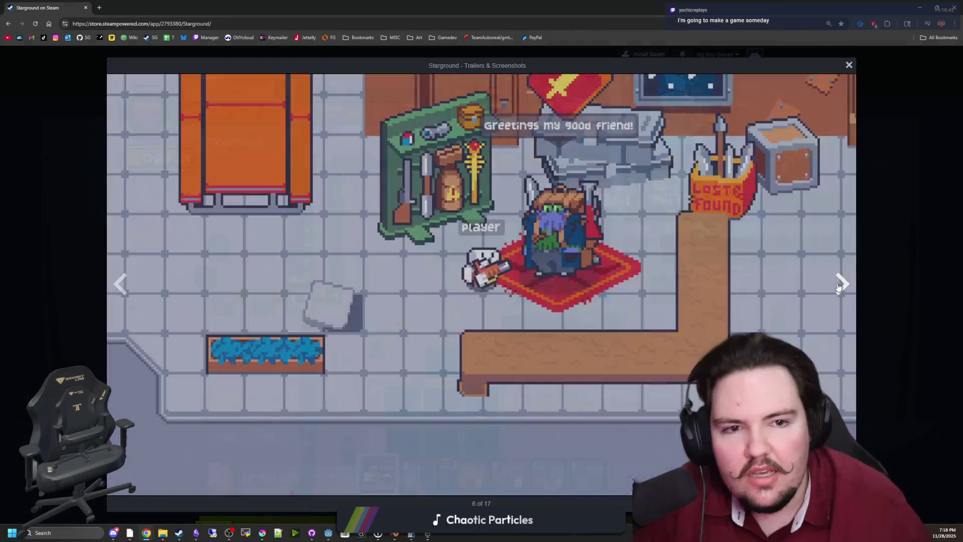
pyautogui.click(839, 287)
pyautogui.click(838, 287)
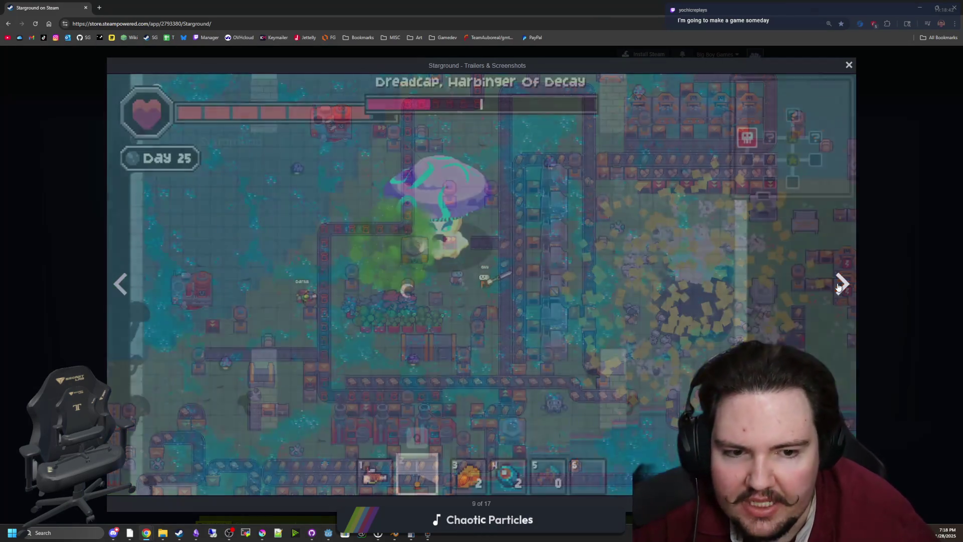
pyautogui.click(839, 287)
pyautogui.click(839, 287)
pyautogui.click(838, 287)
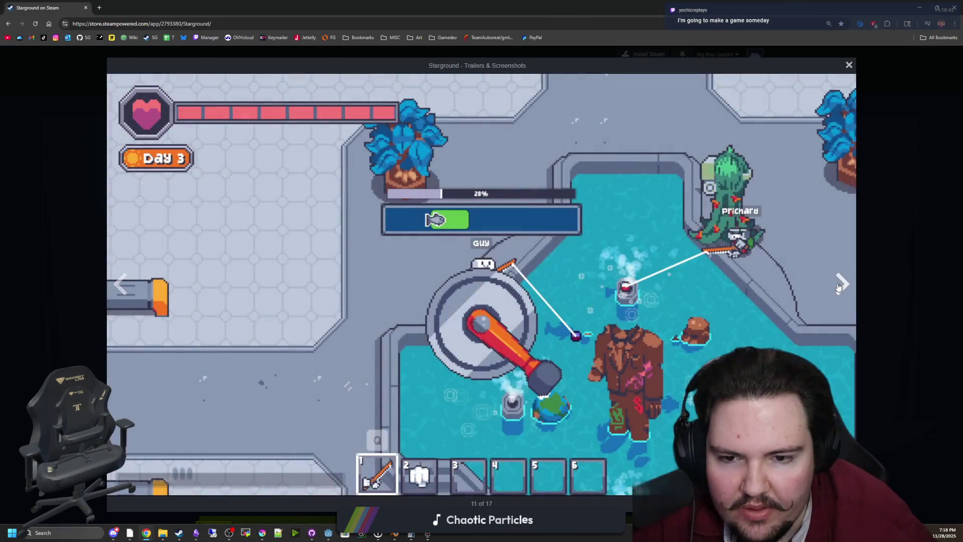
pyautogui.click(839, 287)
pyautogui.click(838, 287)
pyautogui.click(838, 287)
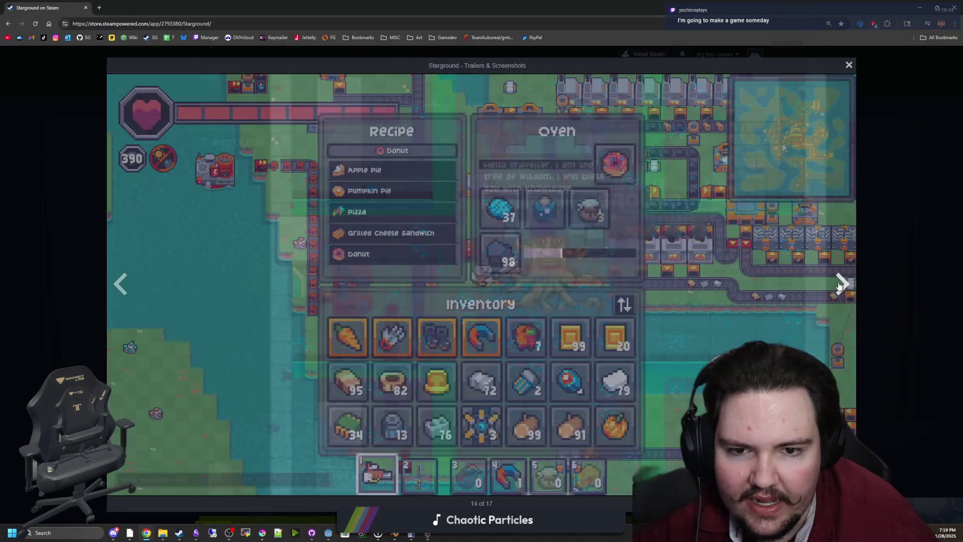
pyautogui.click(838, 287)
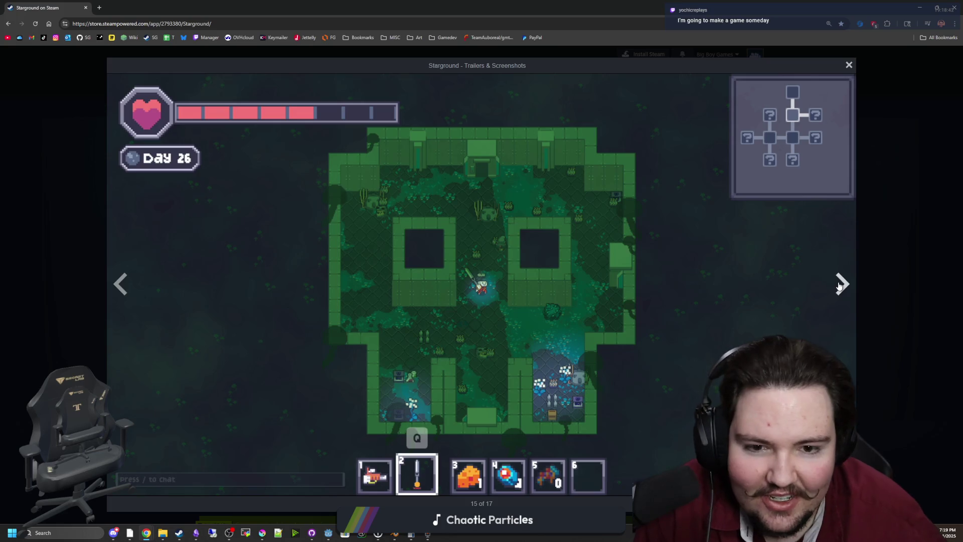
pyautogui.click(838, 287)
pyautogui.click(838, 286)
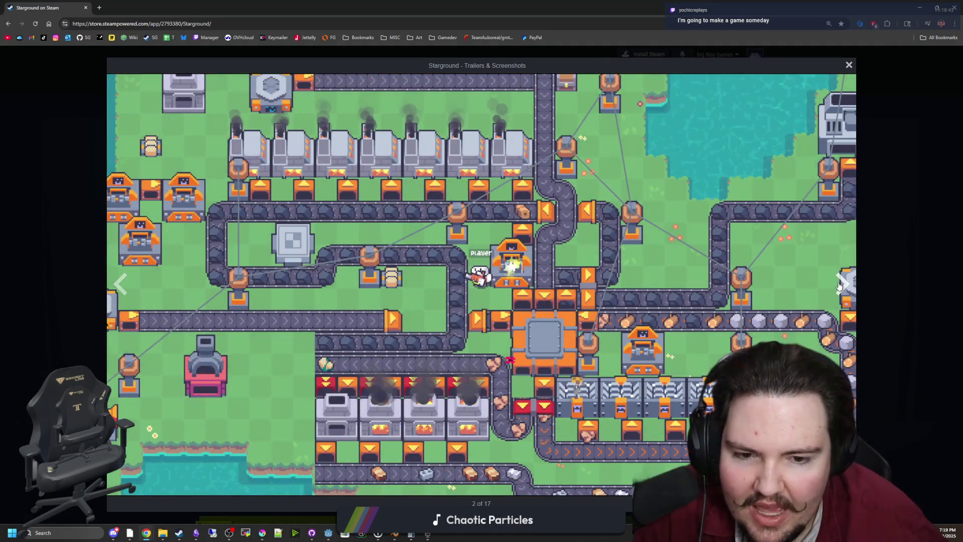
pyautogui.click(839, 286)
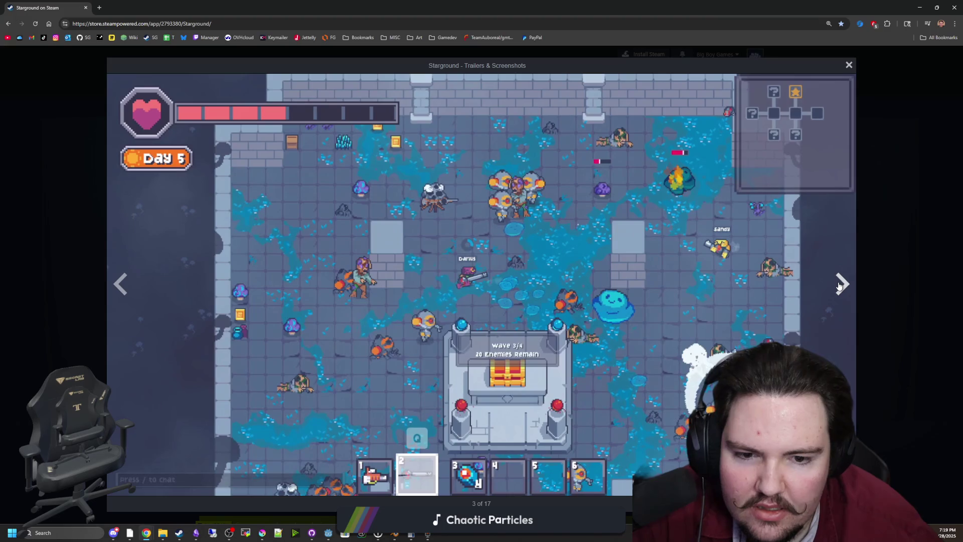
pyautogui.click(839, 286)
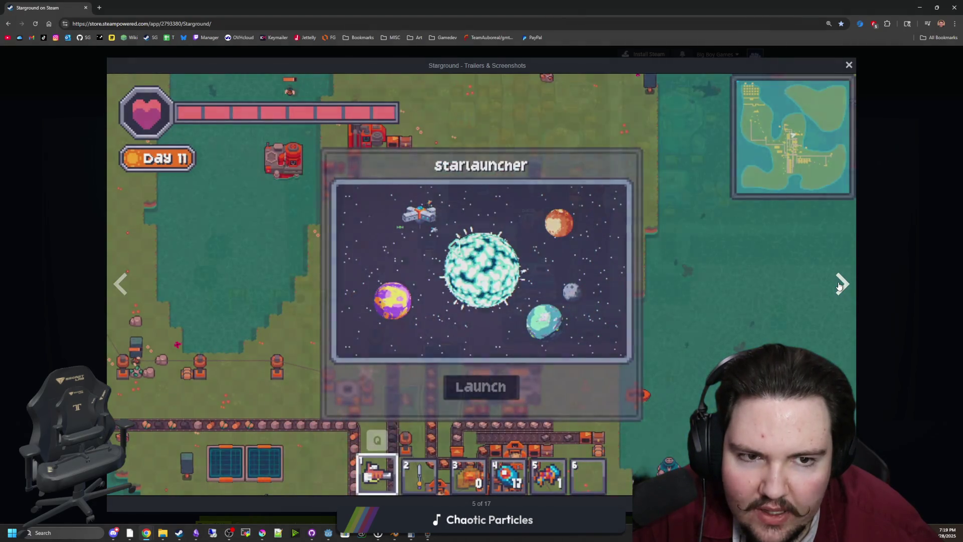
pyautogui.click(839, 286)
pyautogui.click(838, 286)
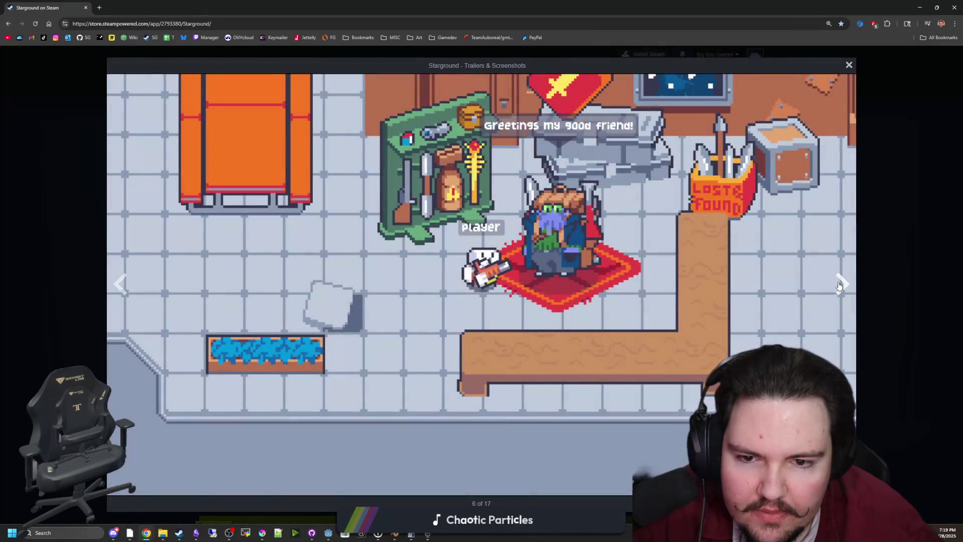
pyautogui.click(838, 286)
pyautogui.click(839, 285)
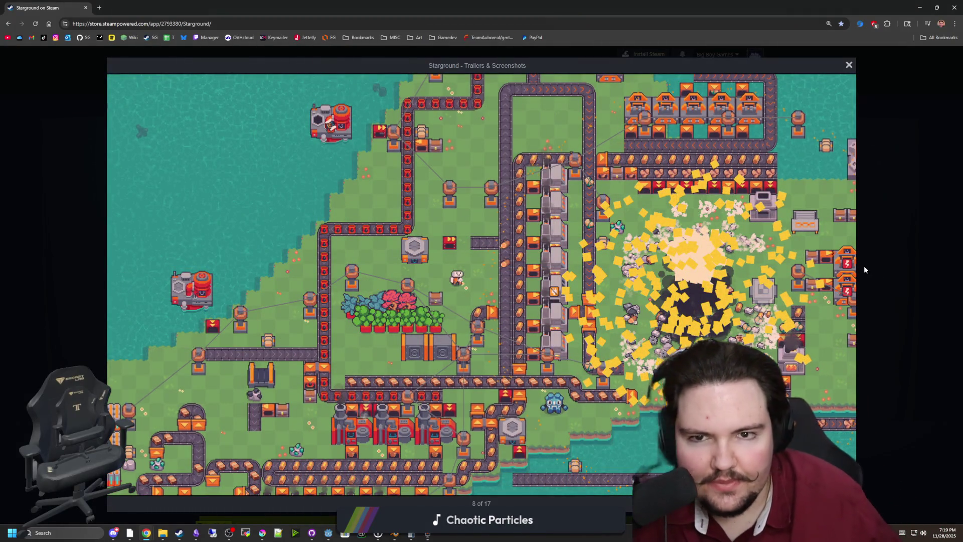
pyautogui.click(852, 257)
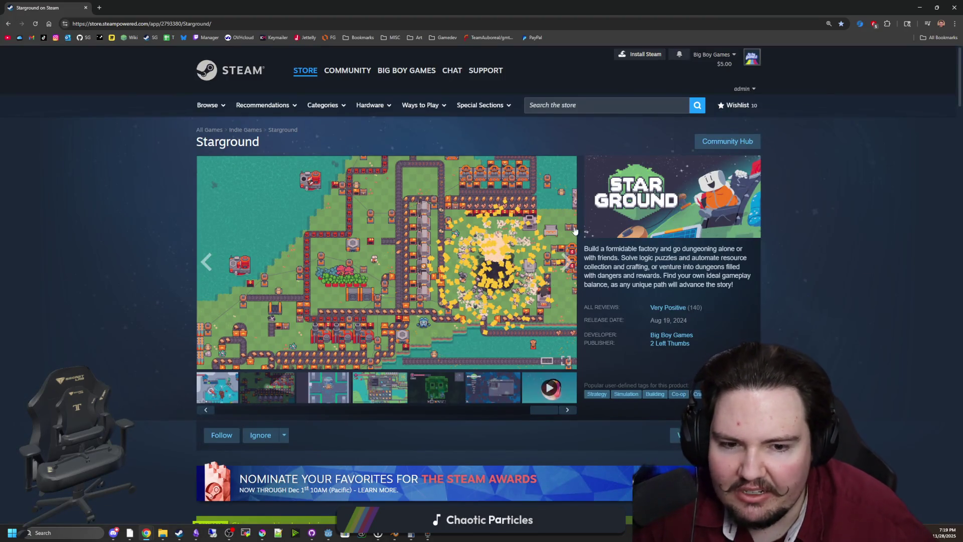
pyautogui.scroll(-5, 579, 226)
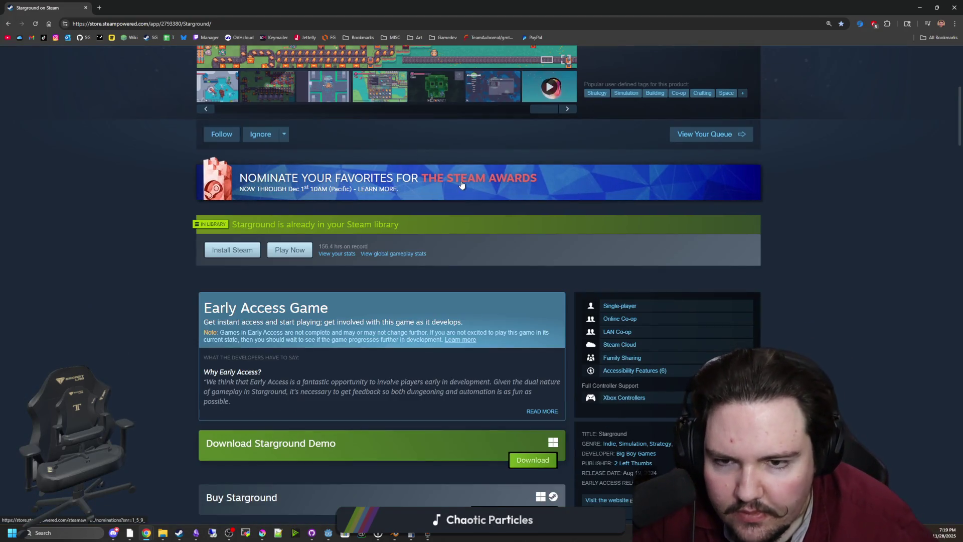
pyautogui.scroll(-8, 462, 185)
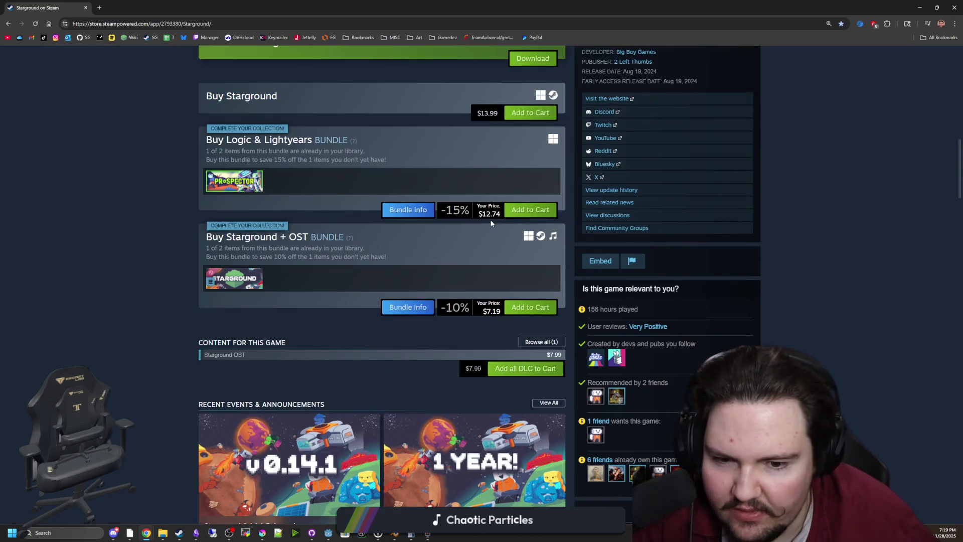
pyautogui.scroll(-9, 490, 222)
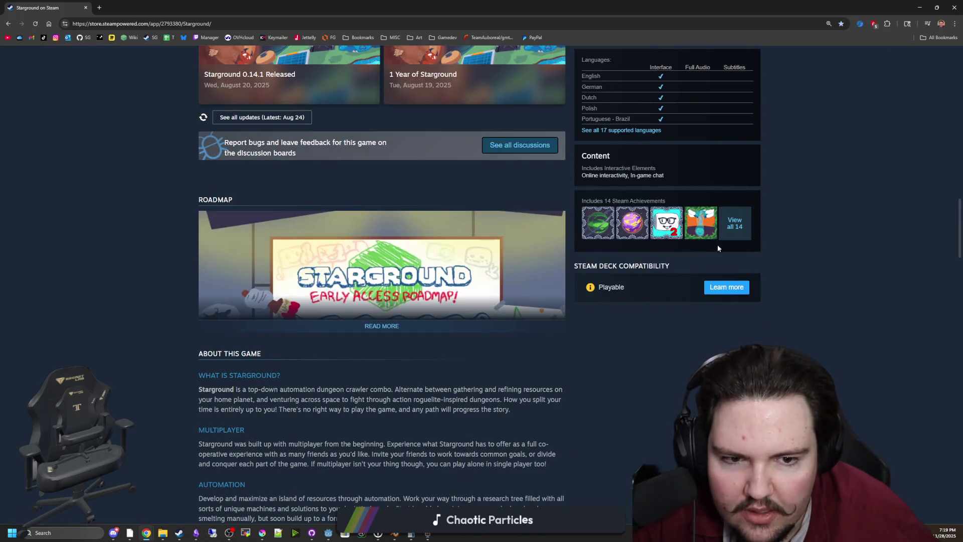
pyautogui.scroll(-9, 466, 303)
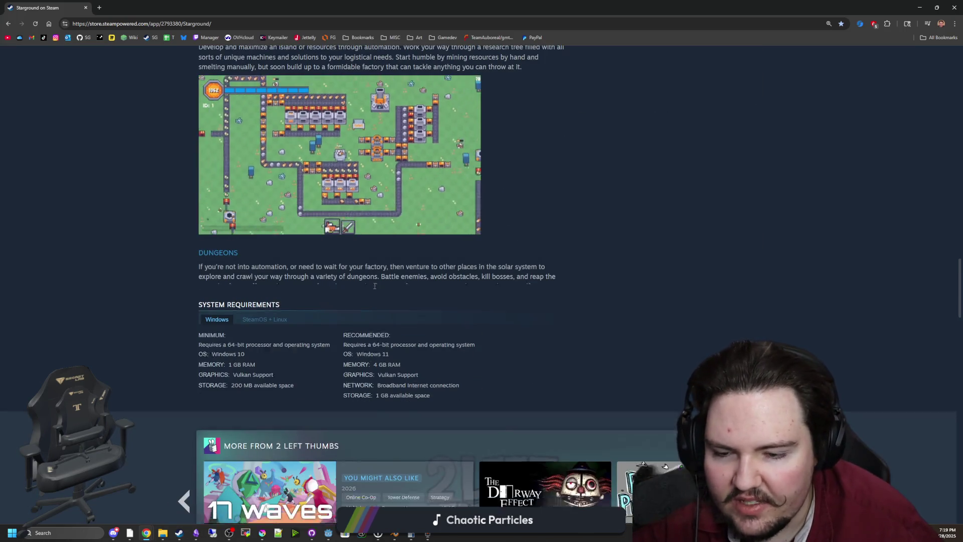
pyautogui.scroll(-12, 374, 286)
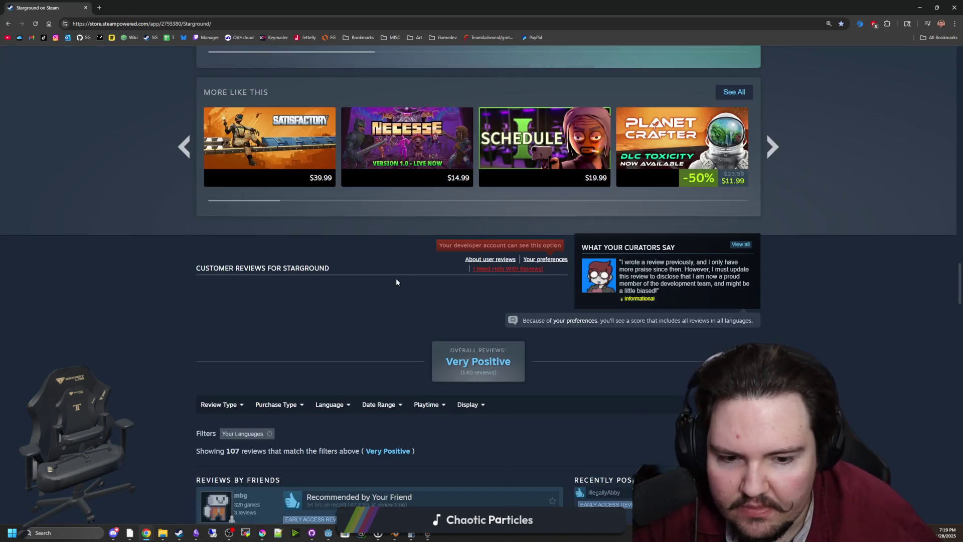
pyautogui.scroll(-4, 403, 275)
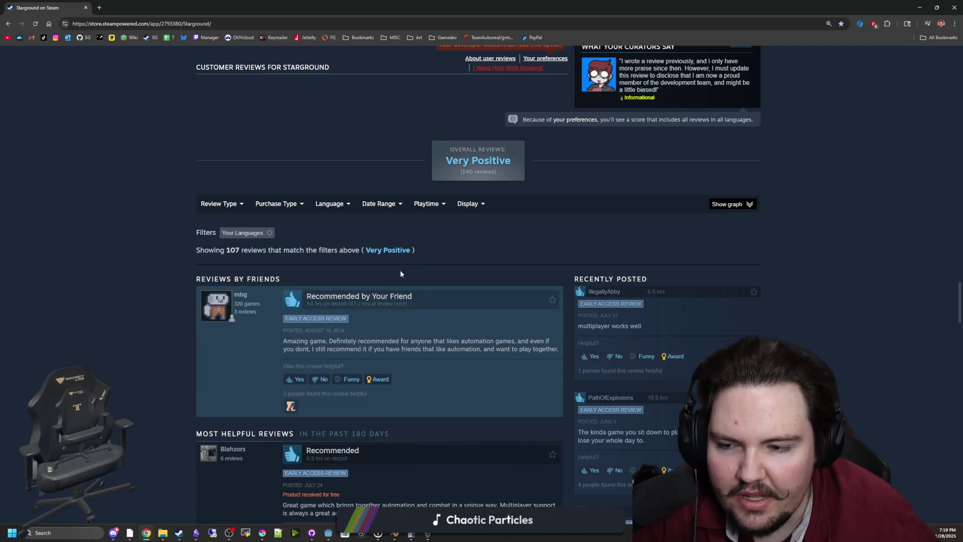
pyautogui.scroll(15, 402, 275)
pyautogui.scroll(10, 208, 341)
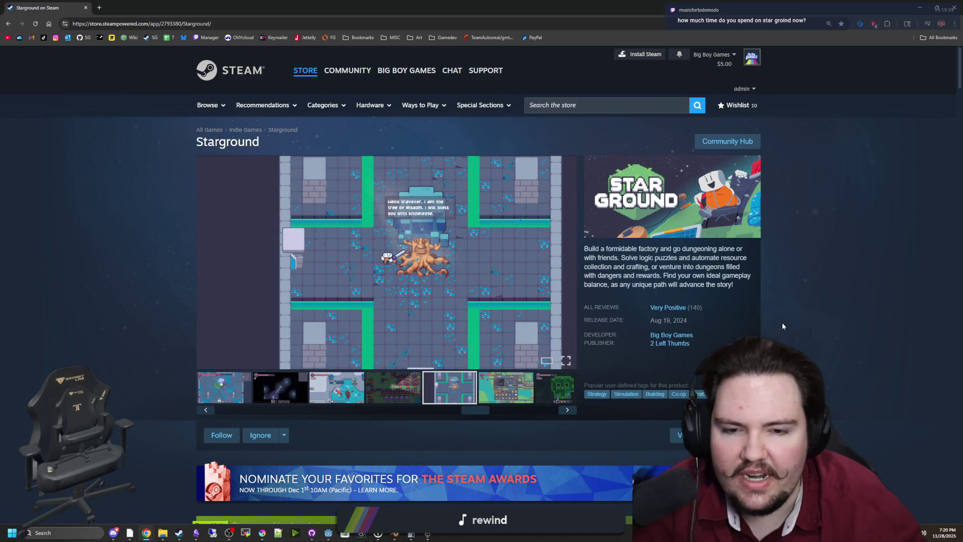
# Expand READ MORE in the Early Access Game box, then scroll back to the top.
pyautogui.scroll(-6, 624, 383)
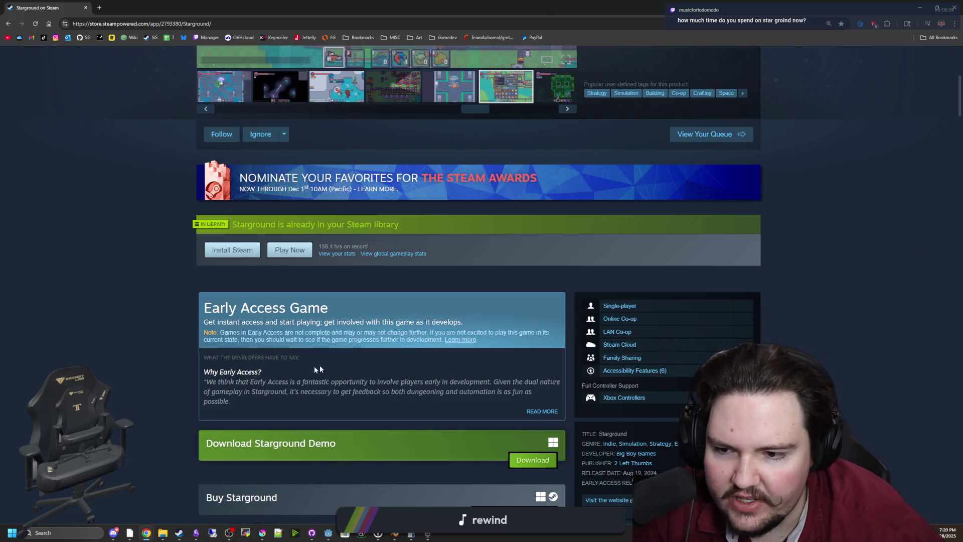
pyautogui.click(542, 410)
pyautogui.scroll(-3, 470, 361)
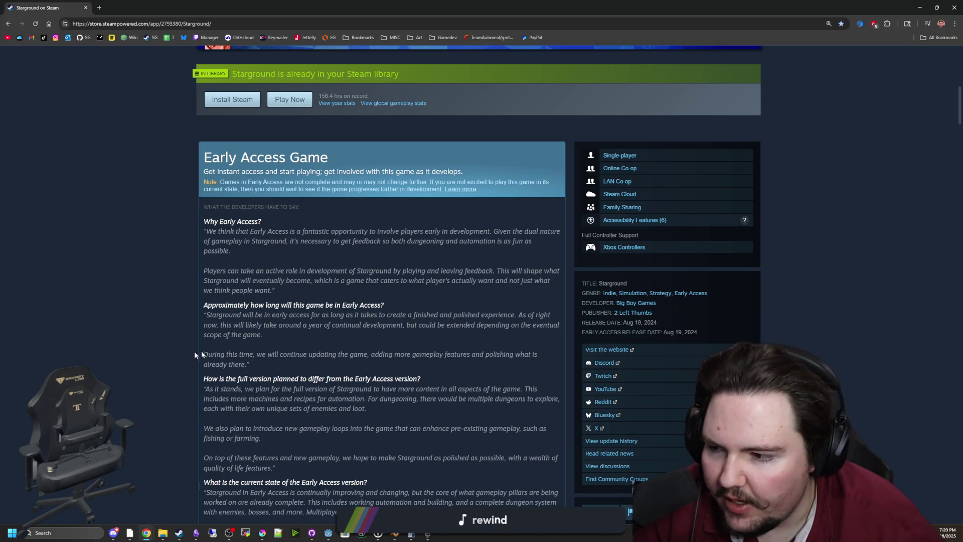
pyautogui.scroll(10, 330, 339)
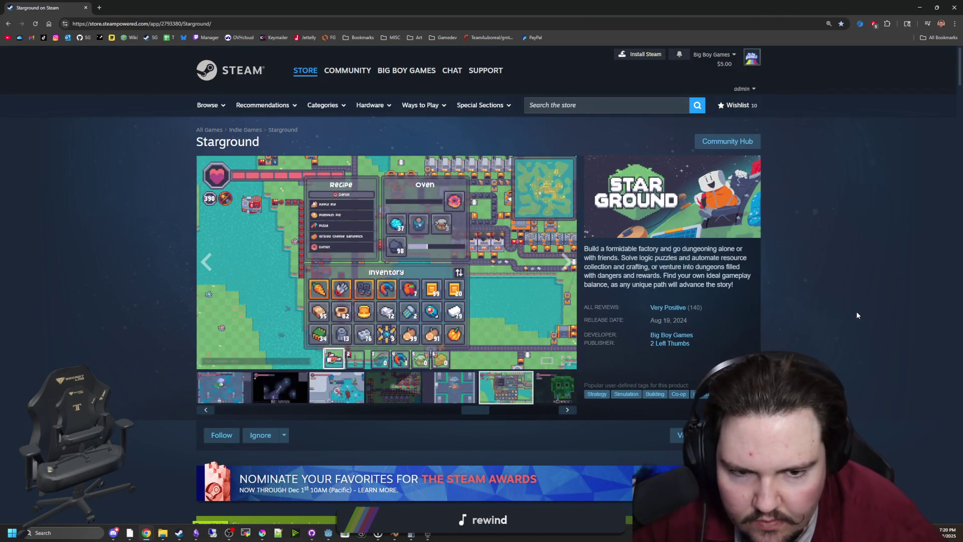
# Scroll over the Starground store page, then Alt+Tab back to the Godot editor.
pyautogui.scroll(-10, 588, 341)
pyautogui.scroll(10, 589, 344)
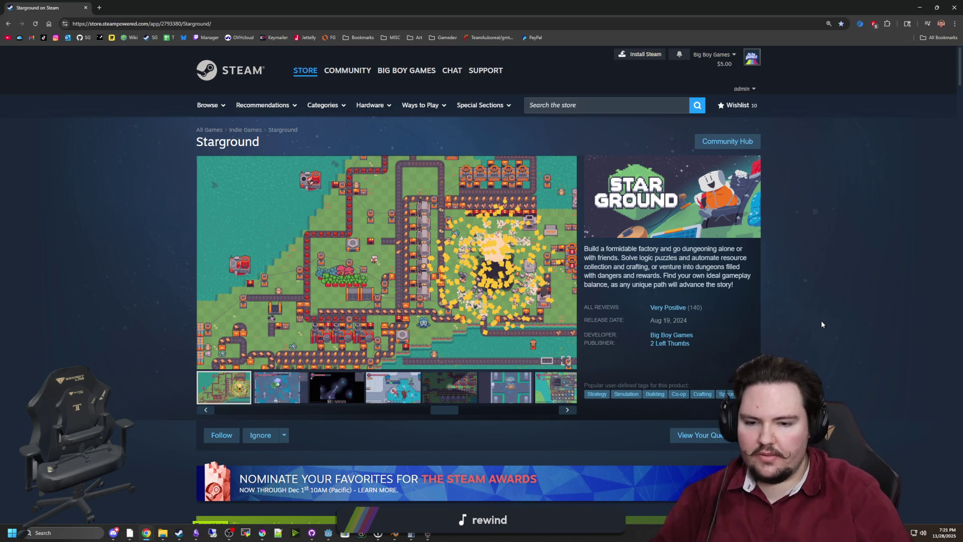
pyautogui.hotkey('alt', 'Tab')
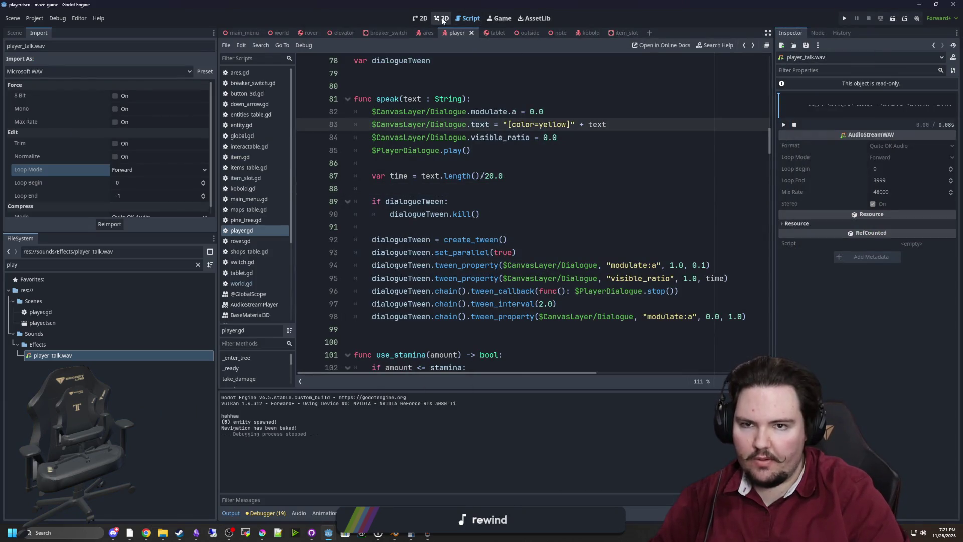
# Leave the player.gd script editor for the player scene's 3D workspace.
pyautogui.click(442, 18)
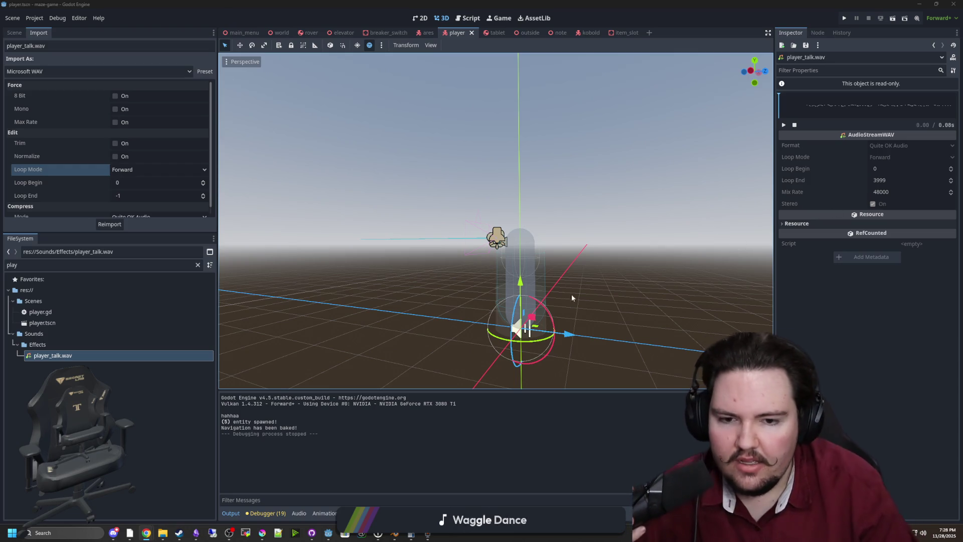
# Tilt the 3D view to look down on the player, then open a new Chrome window.
pyautogui.moveTo(571, 294); pyautogui.dragTo(573, 243)
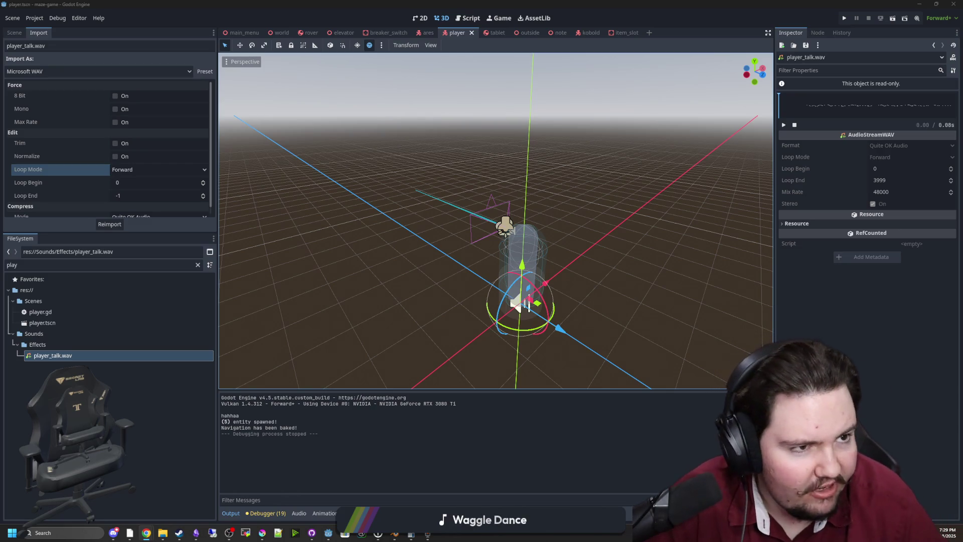
pyautogui.press('super+3')
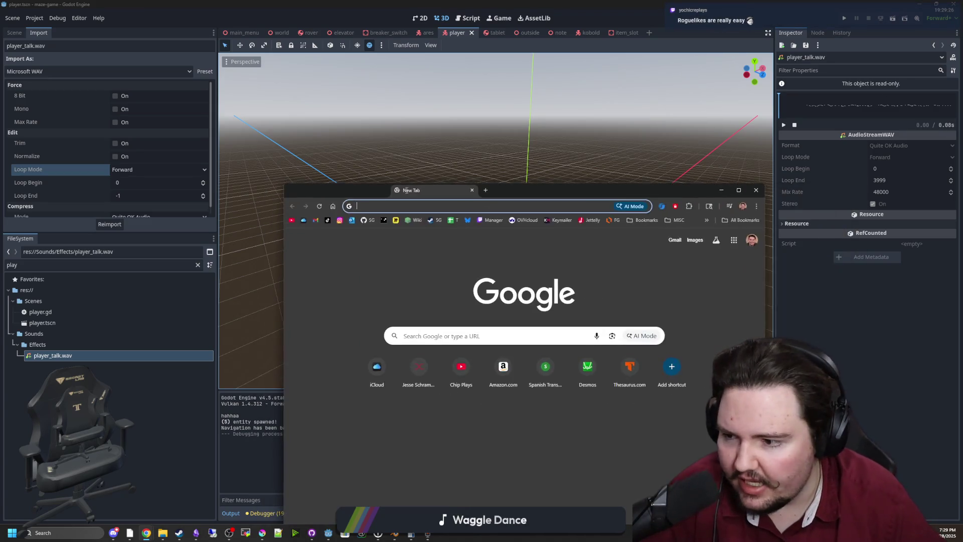
# Search for 'godot documentation' and open the official Godot Docs home page.
pyautogui.write('godot documentat')
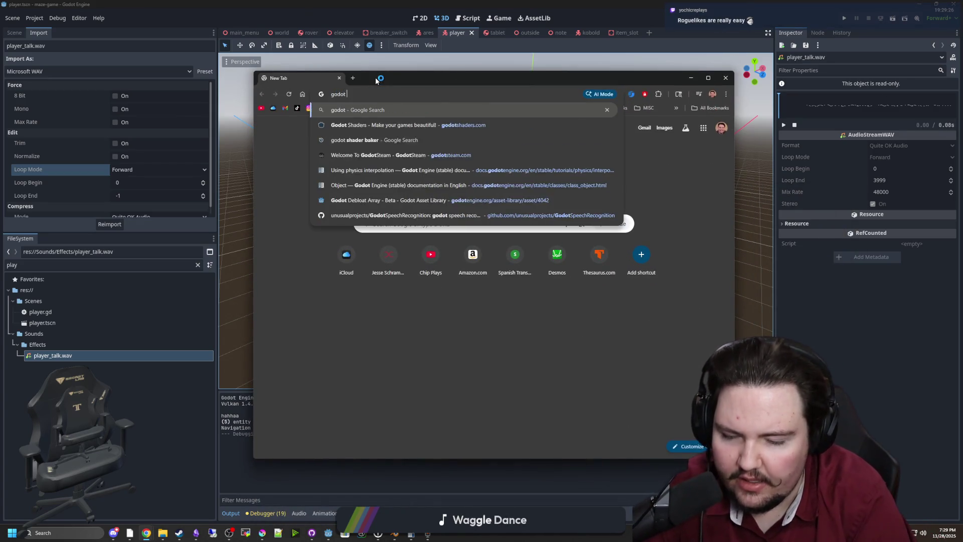
pyautogui.press('Return')
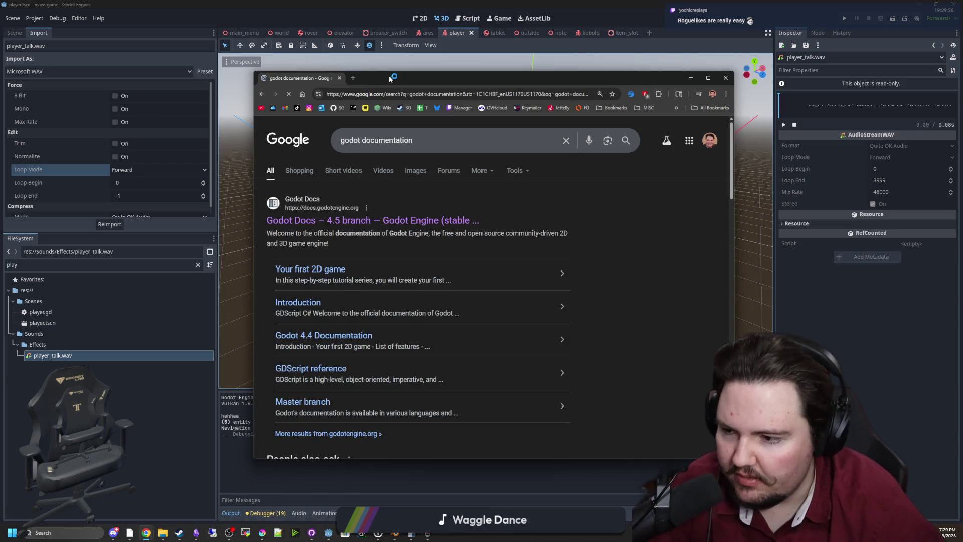
pyautogui.click(302, 221)
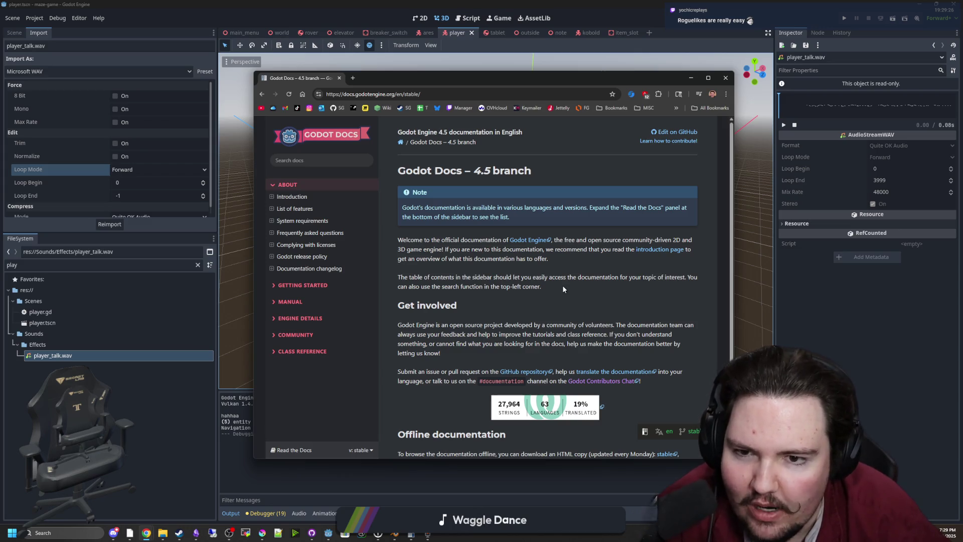
pyautogui.scroll(-2, 562, 285)
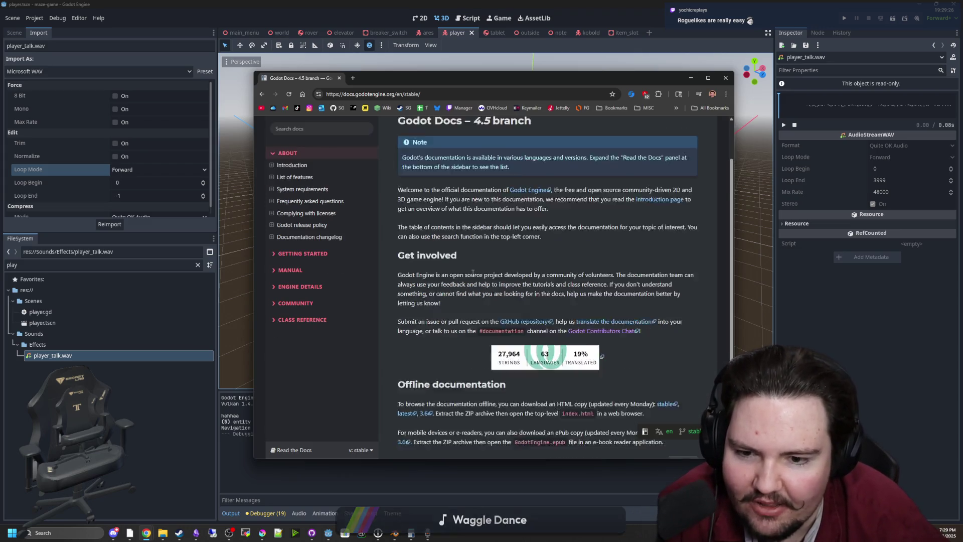
pyautogui.scroll(2, 463, 282)
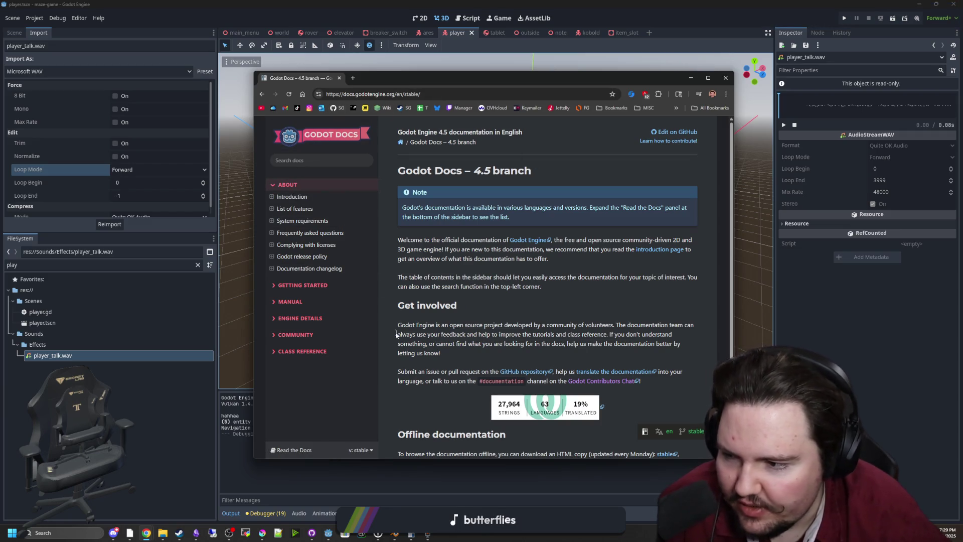
# Expand Getting Started and go through Introduction, Step by step, and Nodes and Scenes.
pyautogui.click(301, 285)
pyautogui.click(304, 213)
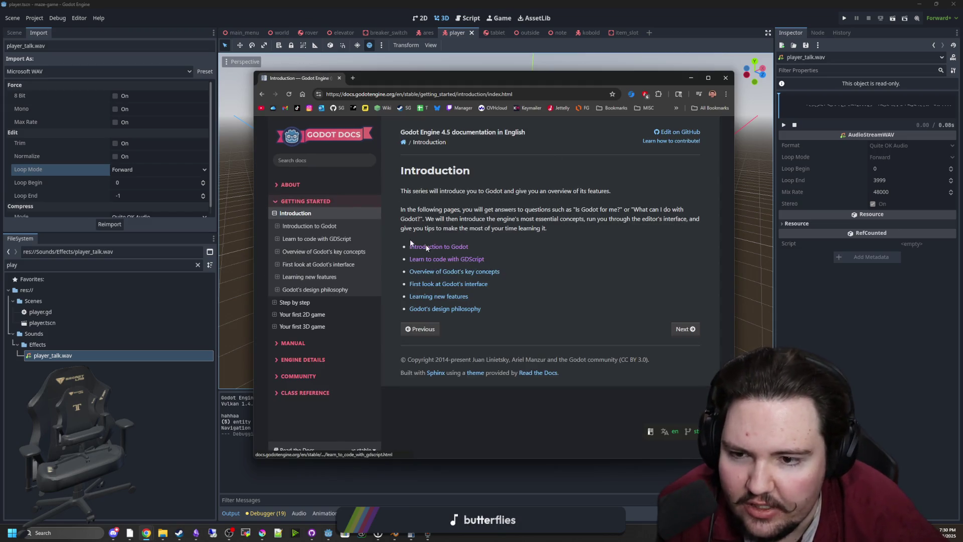
pyautogui.click(302, 302)
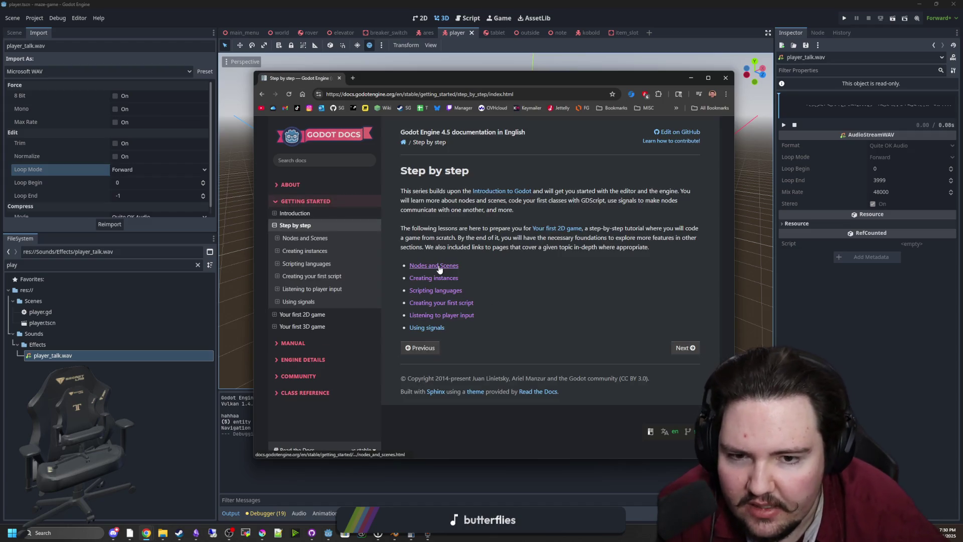
pyautogui.click(682, 348)
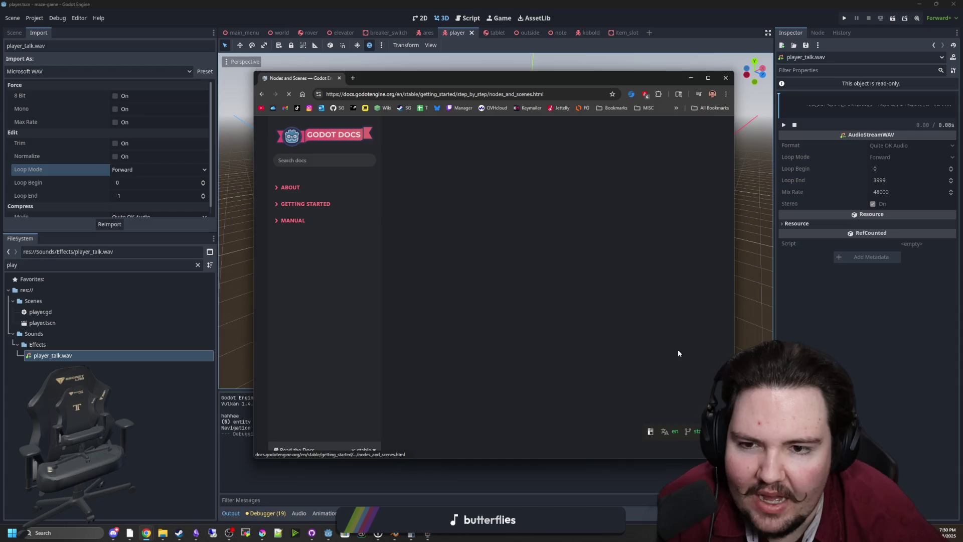
pyautogui.scroll(-20, 453, 276)
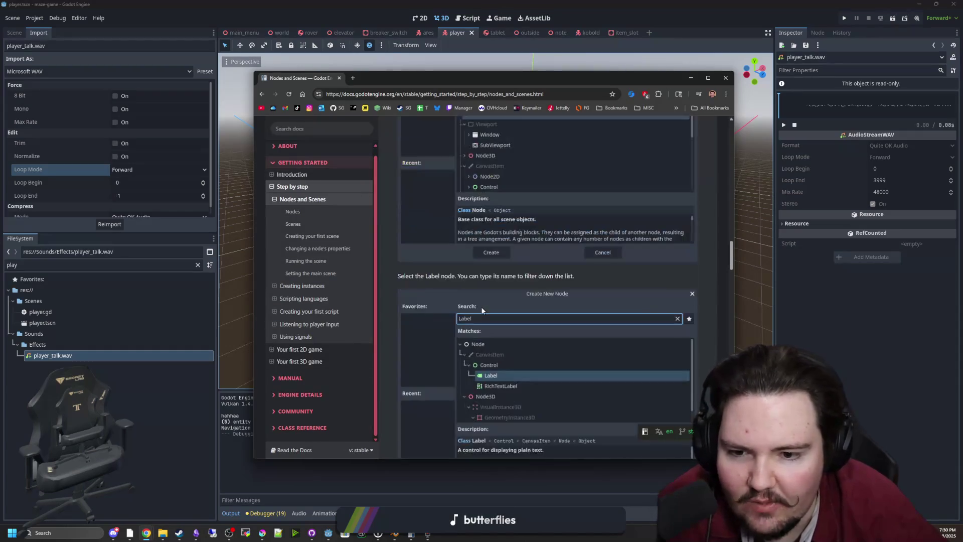
pyautogui.scroll(-5, 483, 301)
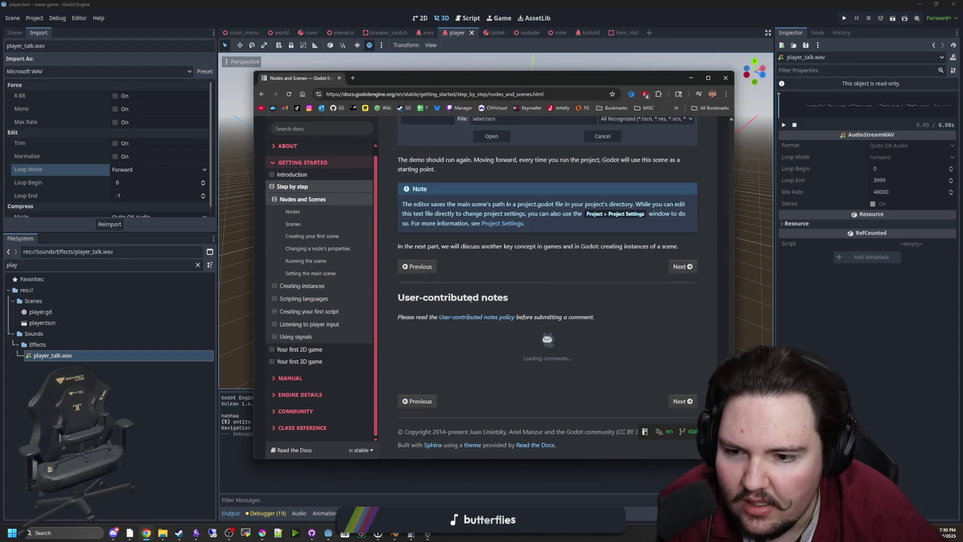
# Open Your first 2D game, continue to Setting up the project, and move the docs window lower right.
pyautogui.click(332, 350)
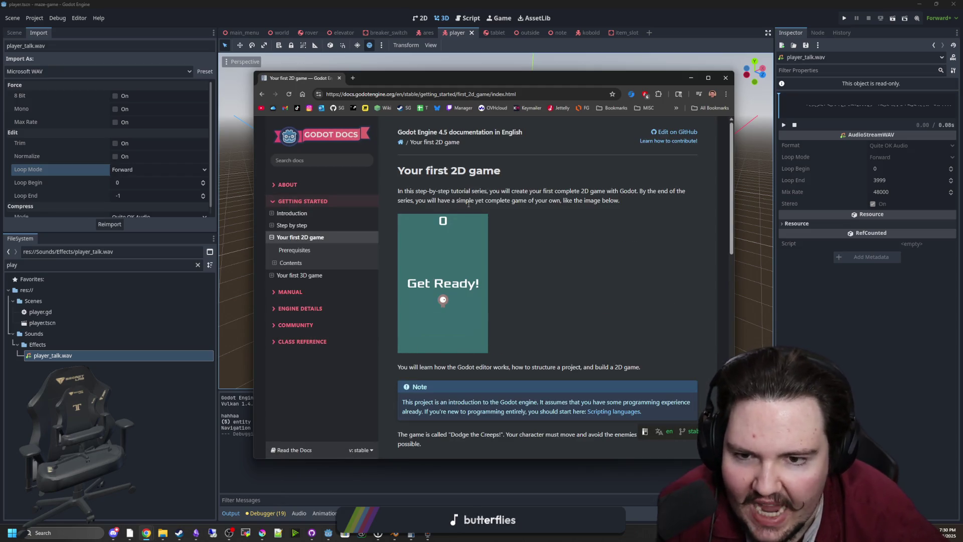
pyautogui.scroll(-10, 622, 240)
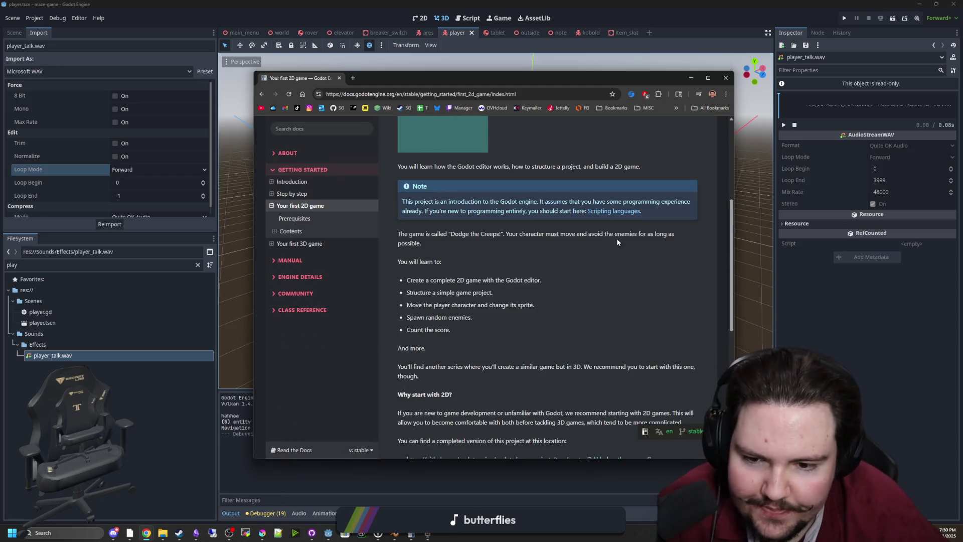
pyautogui.click(680, 400)
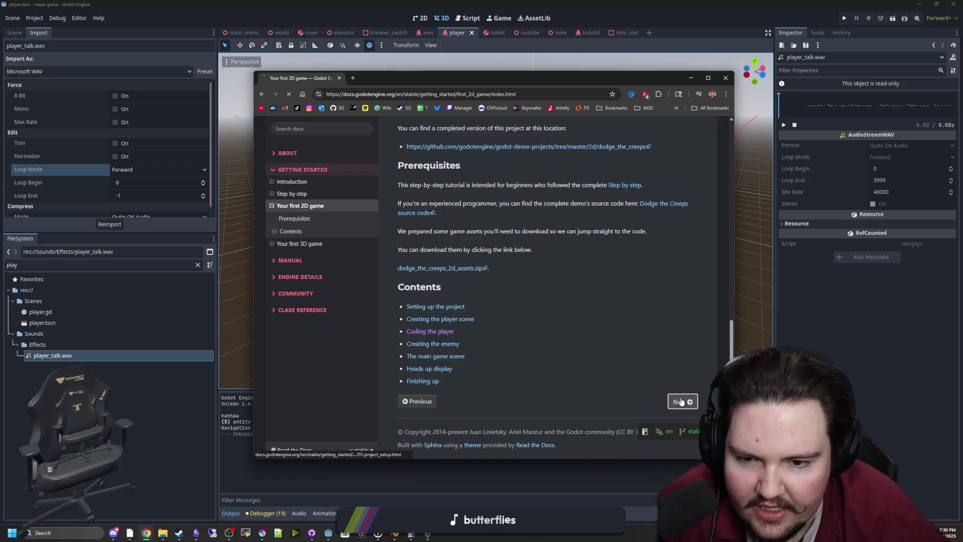
pyautogui.scroll(-4, 506, 302)
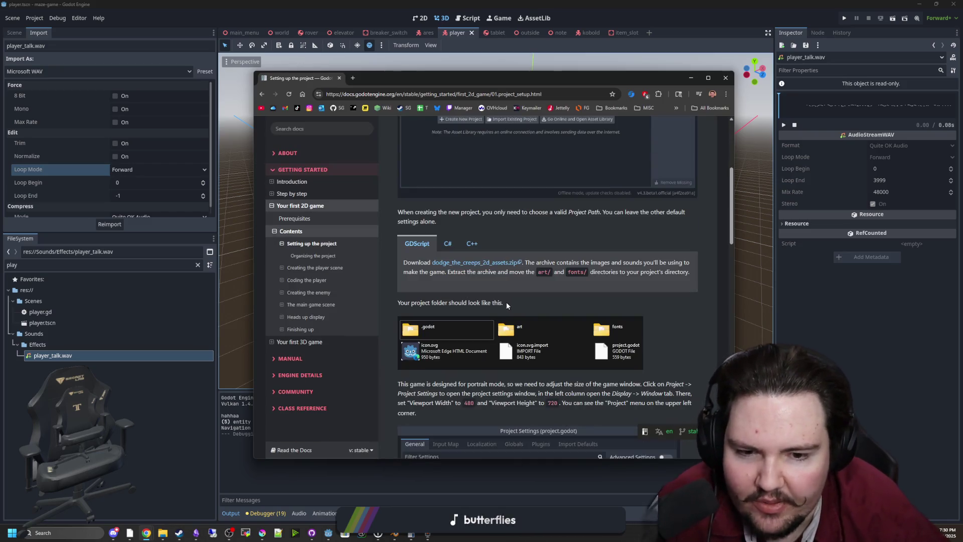
pyautogui.scroll(-20, 553, 350)
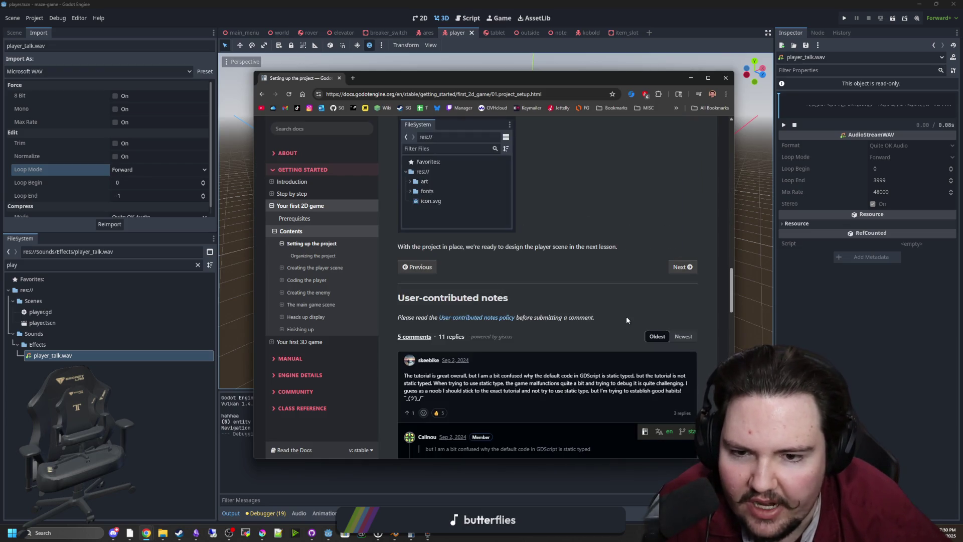
pyautogui.scroll(10, 592, 316)
pyautogui.scroll(-10, 592, 316)
pyautogui.scroll(20, 576, 321)
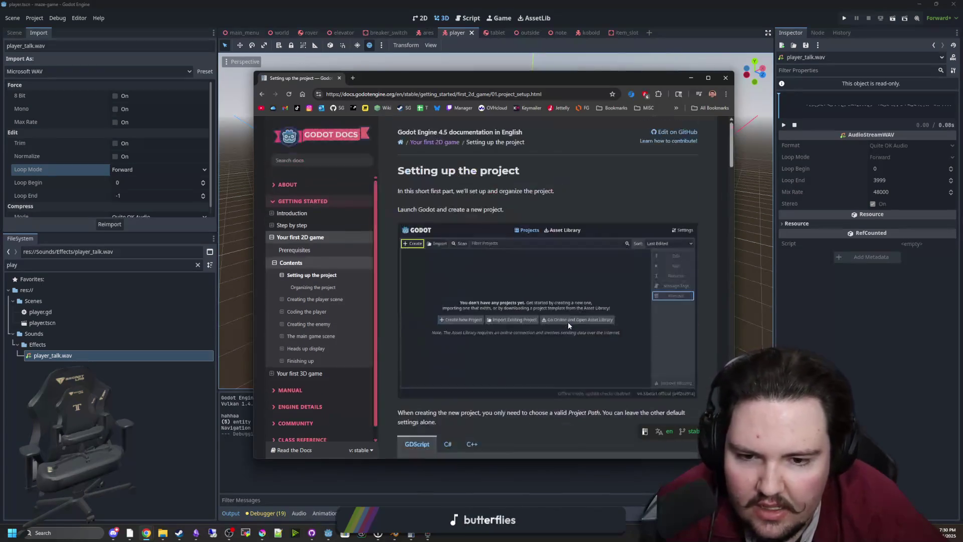
pyautogui.moveTo(503, 74); pyautogui.dragTo(654, 167)
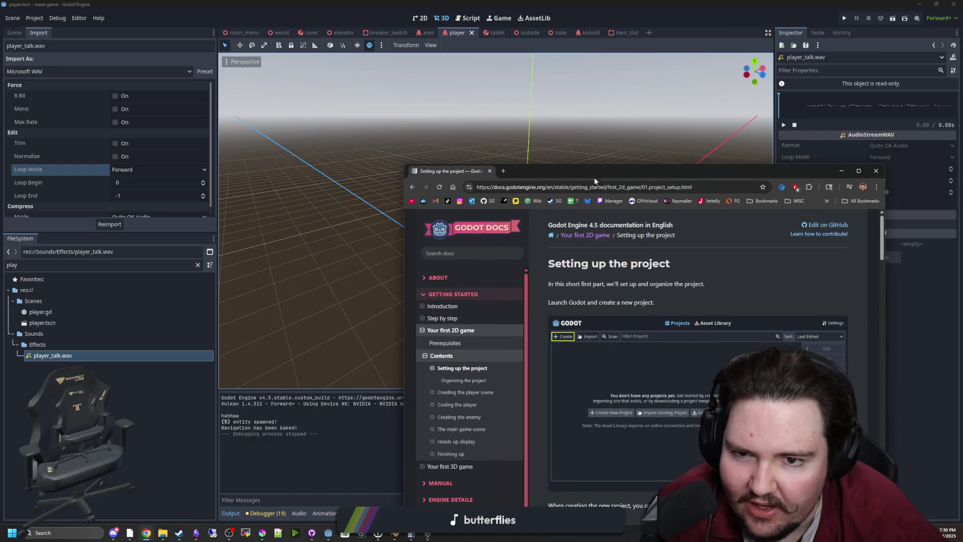
# Search Google for 'brackeys' and move the browser window up over the editor.
pyautogui.click(490, 184)
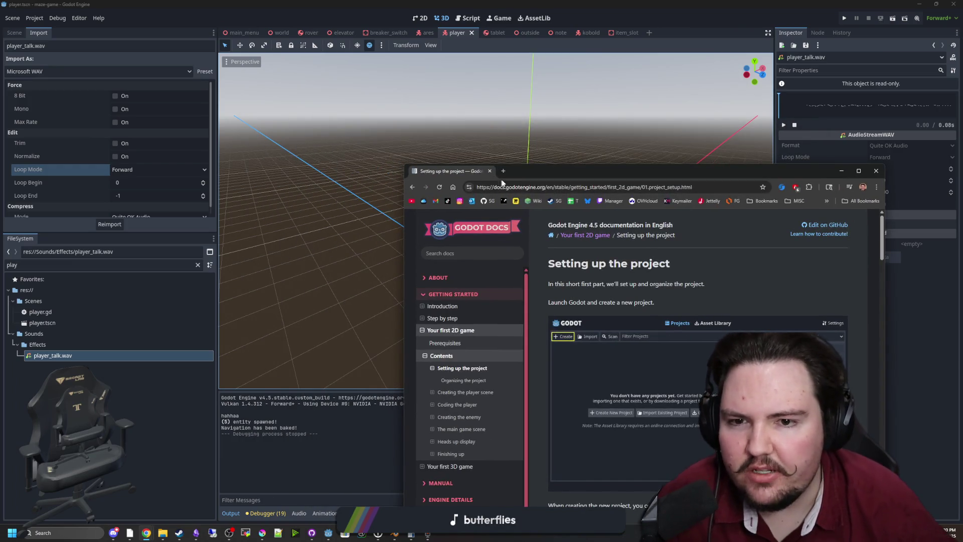
pyautogui.write('brackeys')
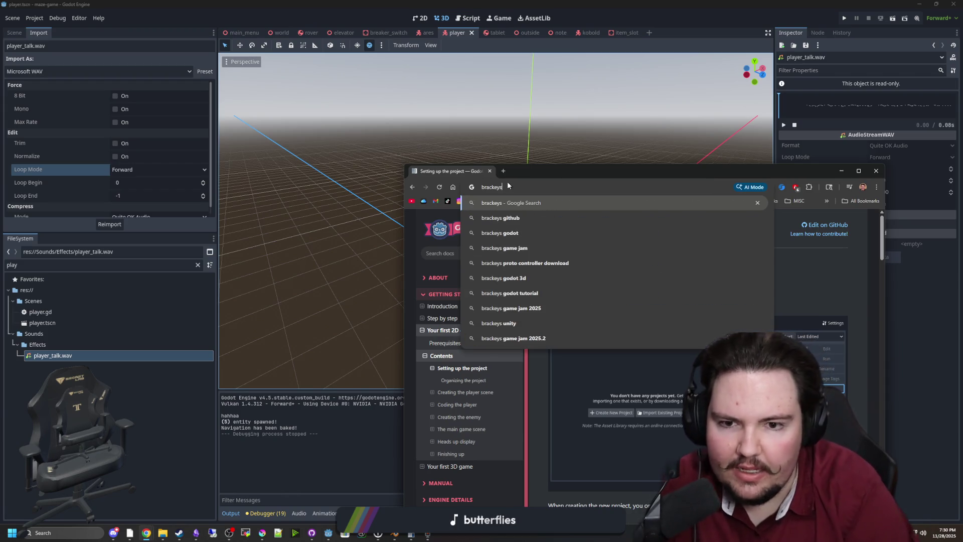
pyautogui.press('Return')
pyautogui.moveTo(545, 175)
pyautogui.mouseDown()
pyautogui.moveTo(462, 138)
pyautogui.moveTo(366, 117)
pyautogui.mouseUp()
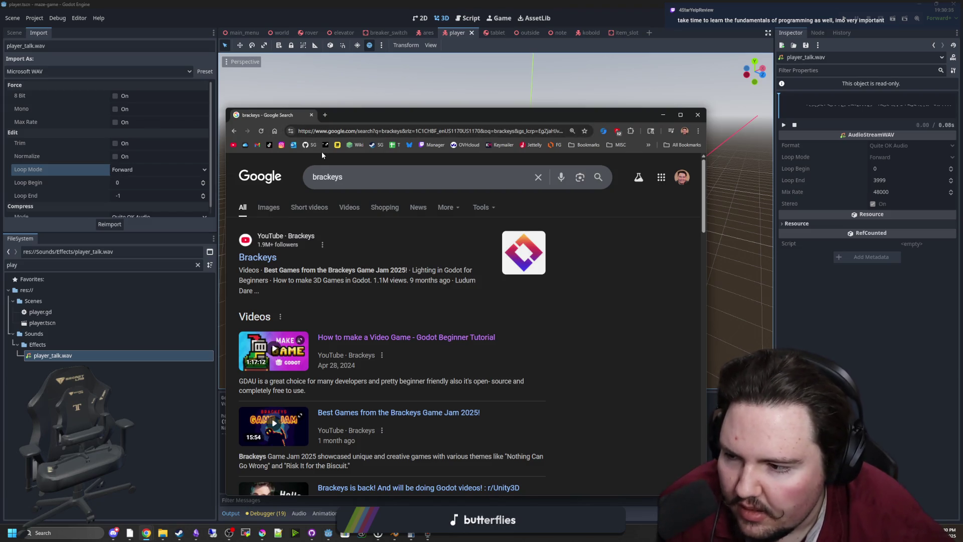
pyautogui.moveTo(366, 114)
pyautogui.mouseDown()
pyautogui.moveTo(443, 134)
pyautogui.moveTo(384, 52)
pyautogui.moveTo(359, 62)
pyautogui.moveTo(357, 52)
pyautogui.mouseUp()
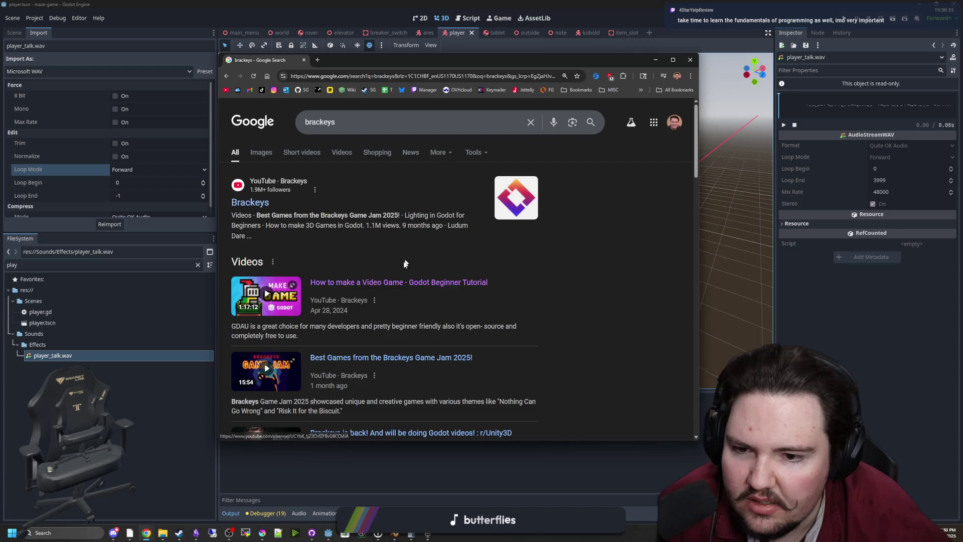
# Scroll through the brackeys results, then move the window aside and close it.
pyautogui.scroll(-4, 381, 264)
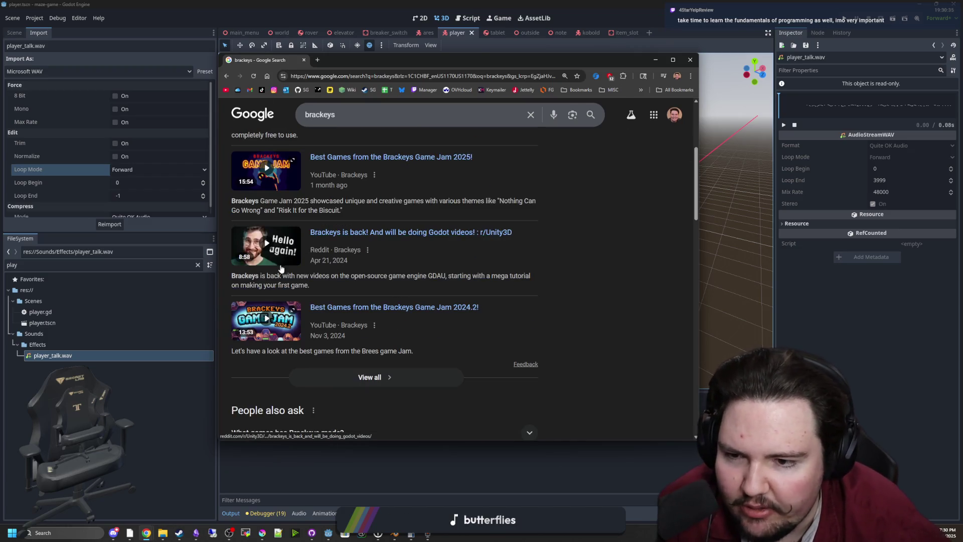
pyautogui.scroll(-4, 331, 277)
pyautogui.scroll(-3, 331, 277)
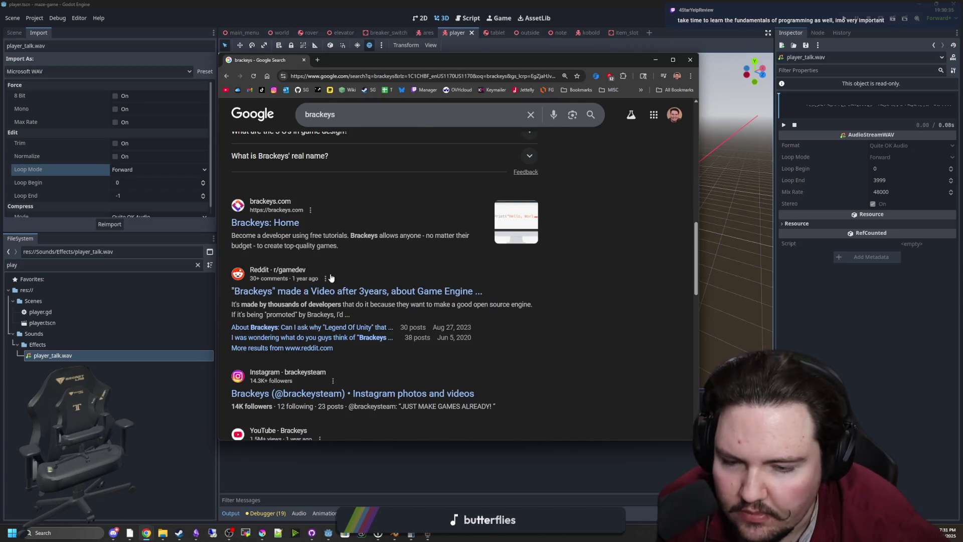
pyautogui.scroll(10, 331, 277)
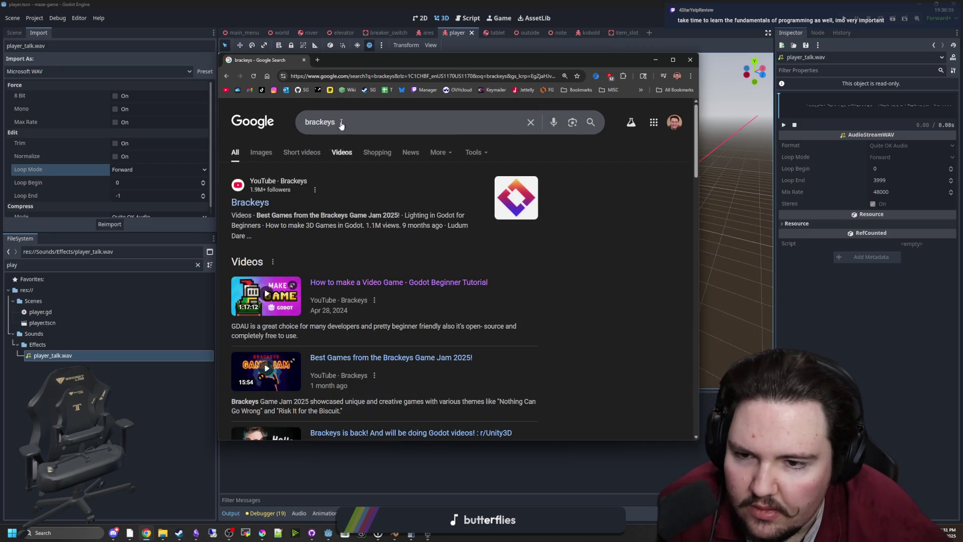
pyautogui.moveTo(304, 62)
pyautogui.mouseDown()
pyautogui.moveTo(347, 105)
pyautogui.moveTo(510, 220)
pyautogui.mouseUp()
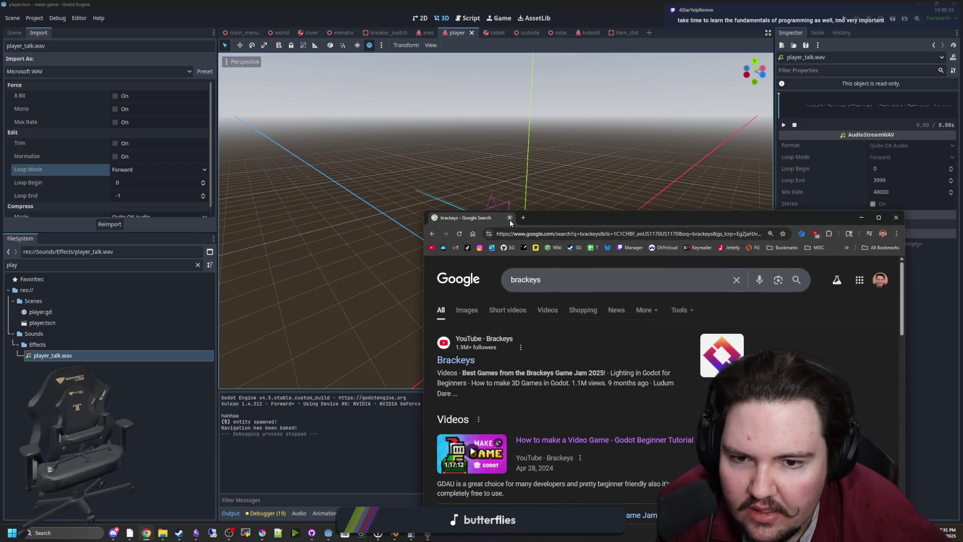
pyautogui.click(510, 217)
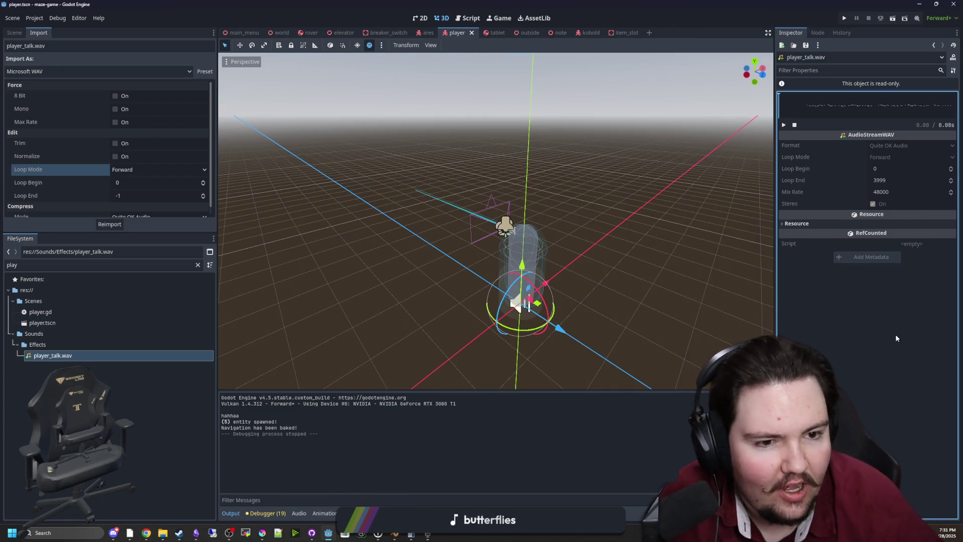
# Focus the Godot Inspector, then switch to the Twitch Stream Manager window.
pyautogui.click(886, 391)
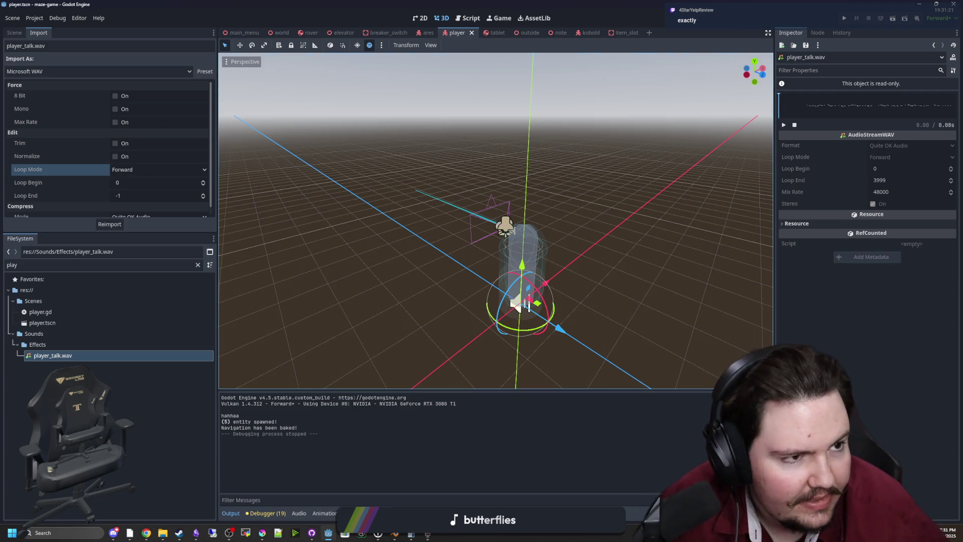
pyautogui.hotkey('alt', 'Tab')
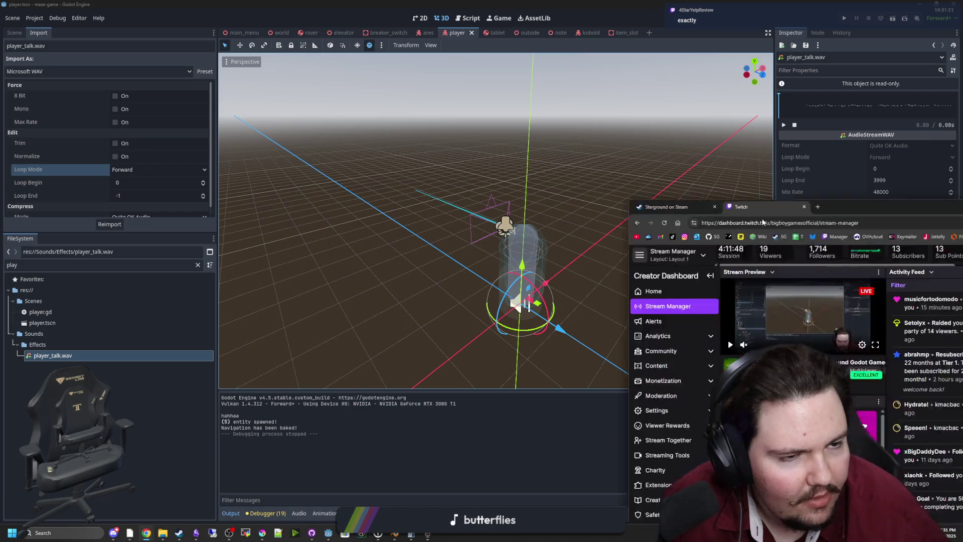